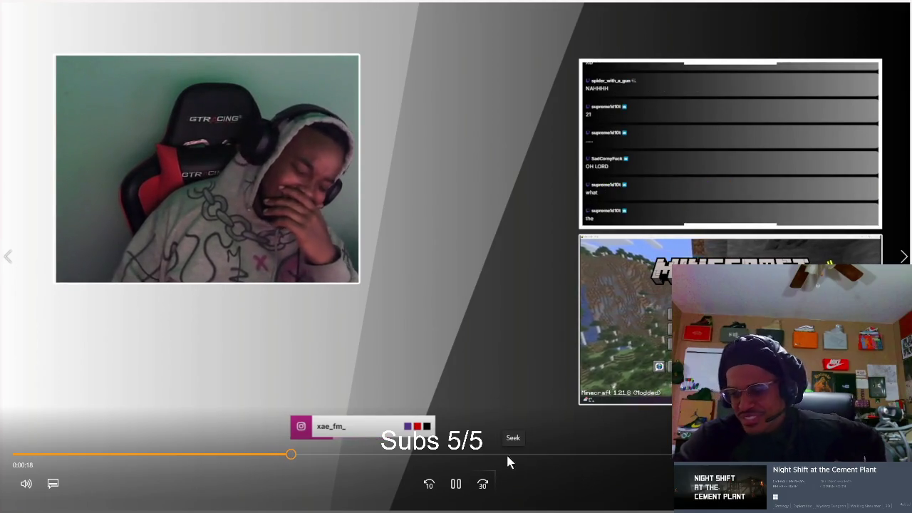
Step: Rewind the stream clip to its start, replay it briefly, then close Media Player
left_click(457, 485)
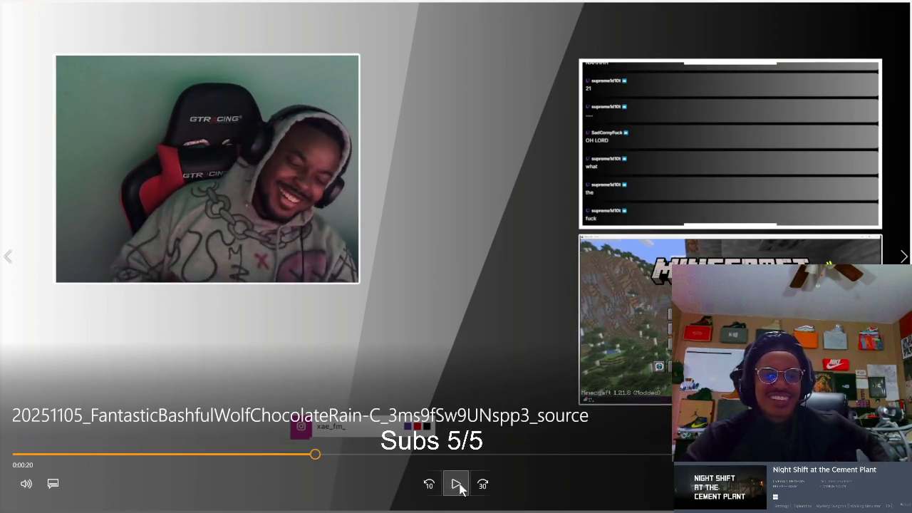
left_click_drag(89, 455, 15, 454)
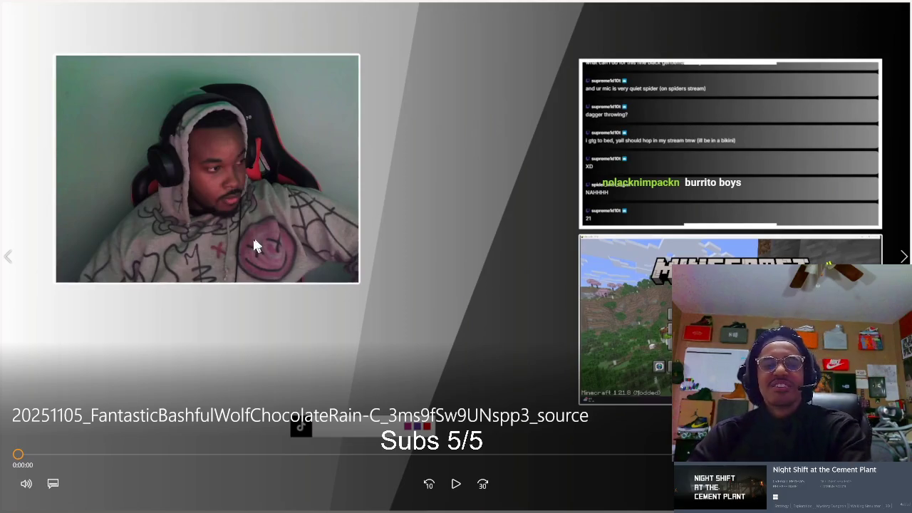
left_click(457, 483)
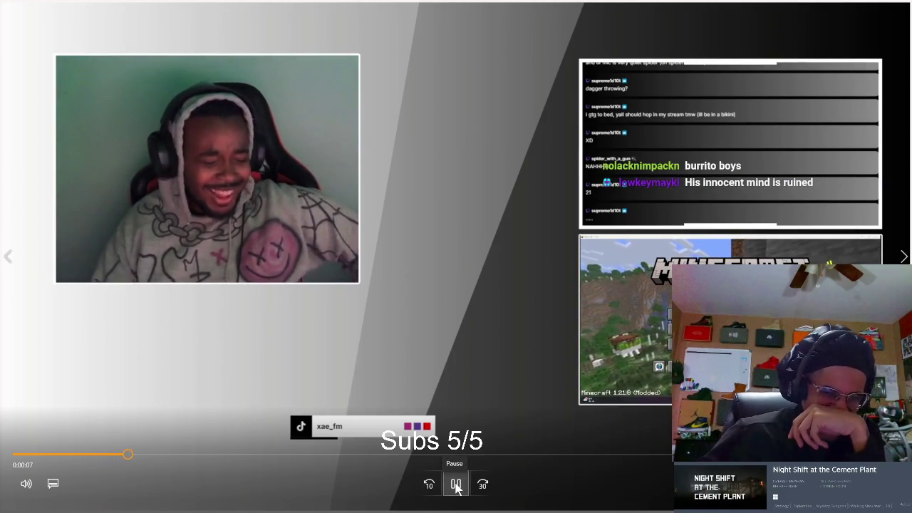
left_click(458, 484)
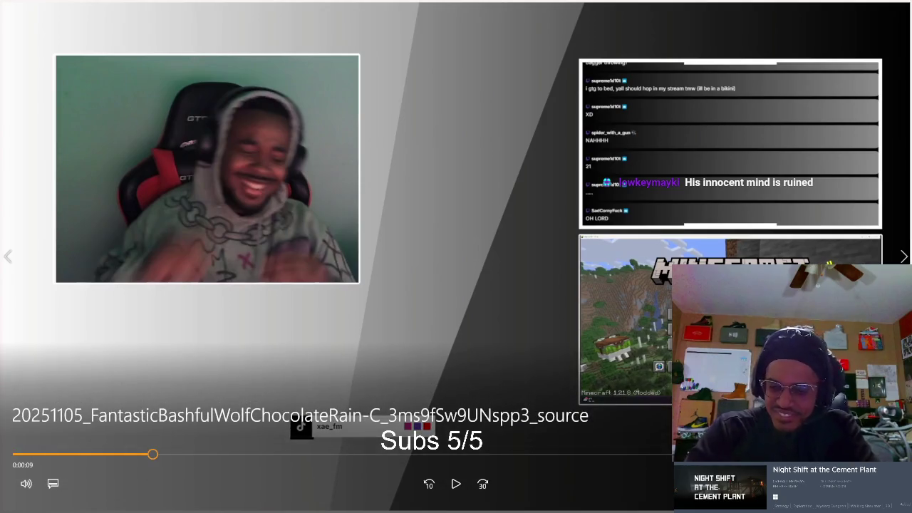
key("Escape")
left_click(894, 13)
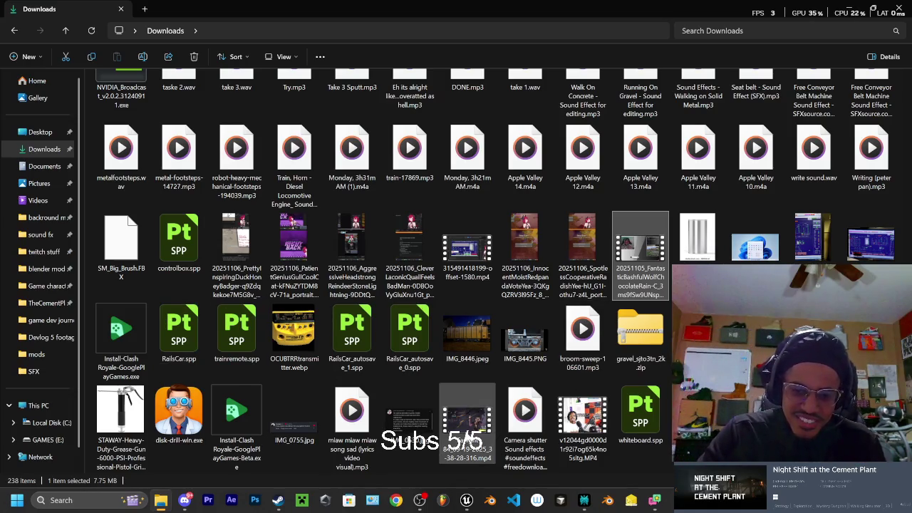
Step: Preview the Farlight 84 gameplay video fullscreen, then close it
double_click(469, 436)
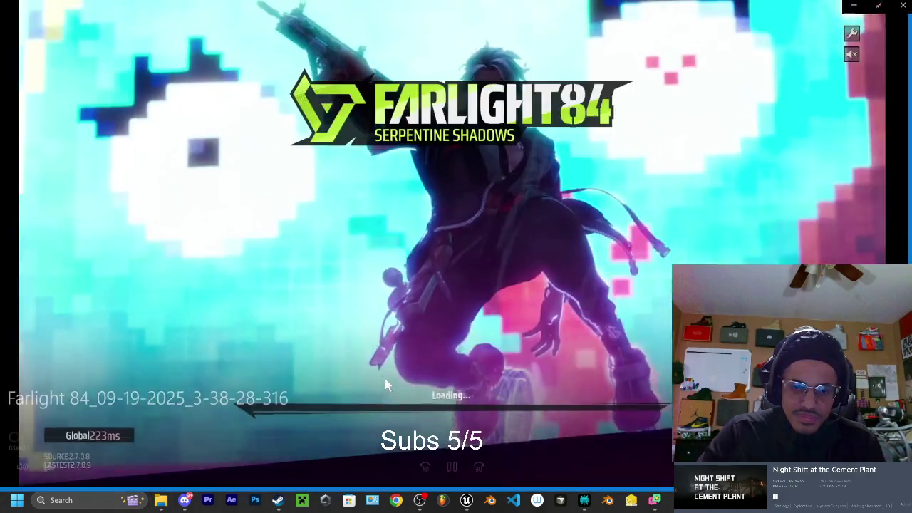
double_click(417, 355)
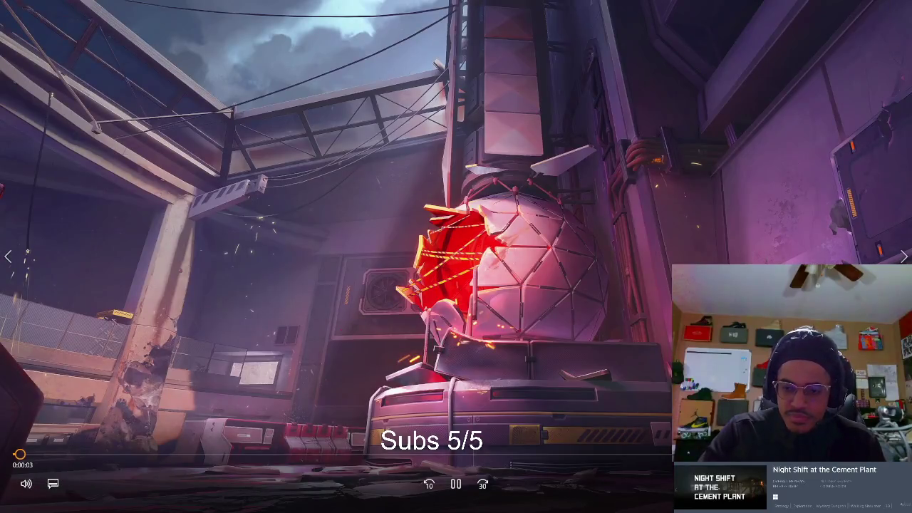
key("Escape")
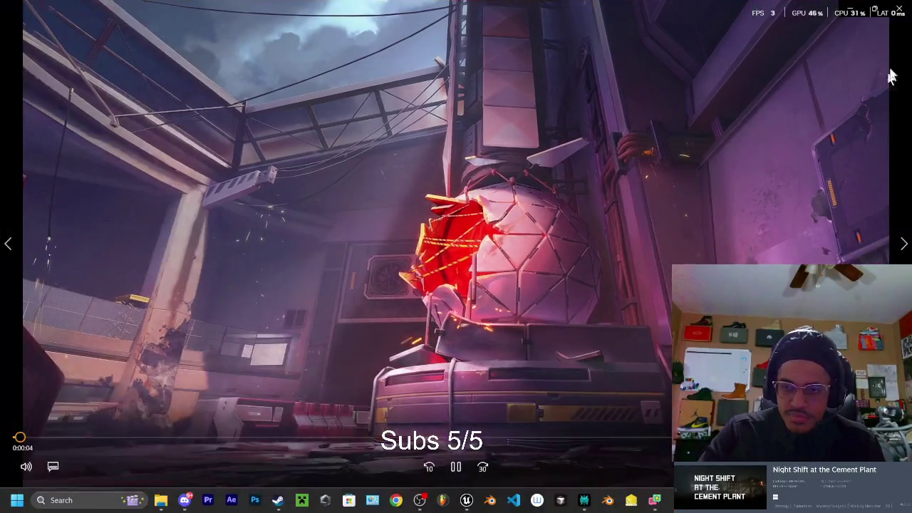
left_click(896, 9)
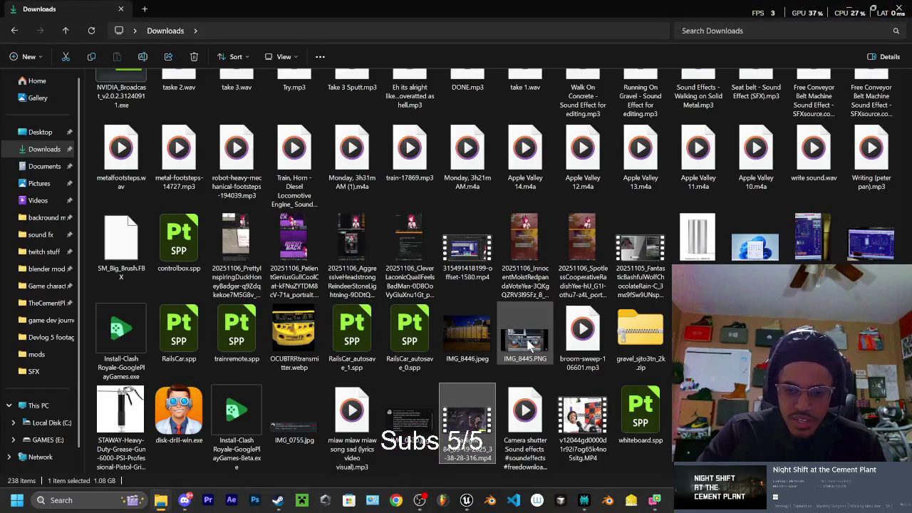
Step: Preview the v12044 MP4 clip, close it, and minimize File Explorer
double_click(581, 417)
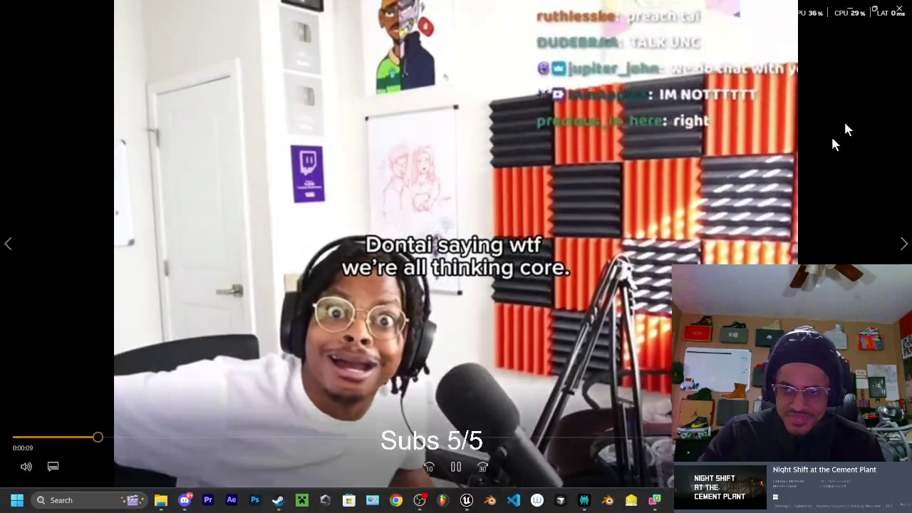
left_click(899, 8)
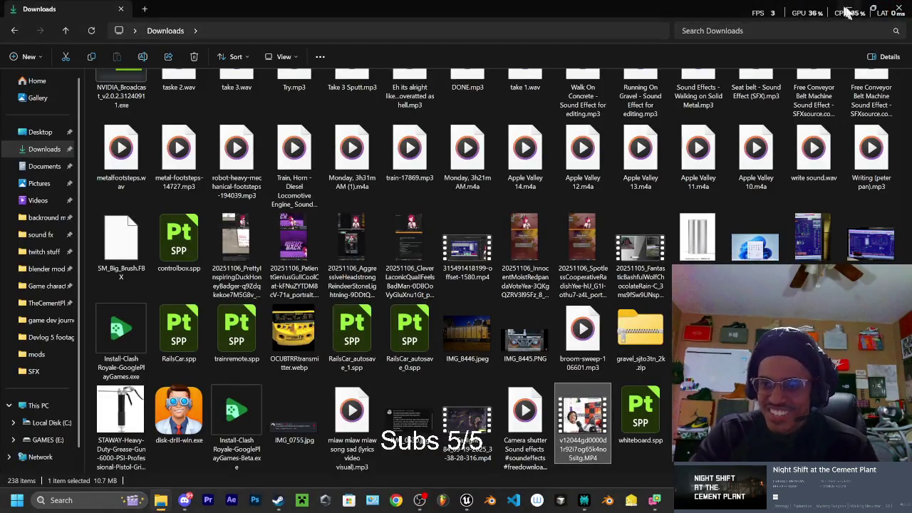
left_click(845, 7)
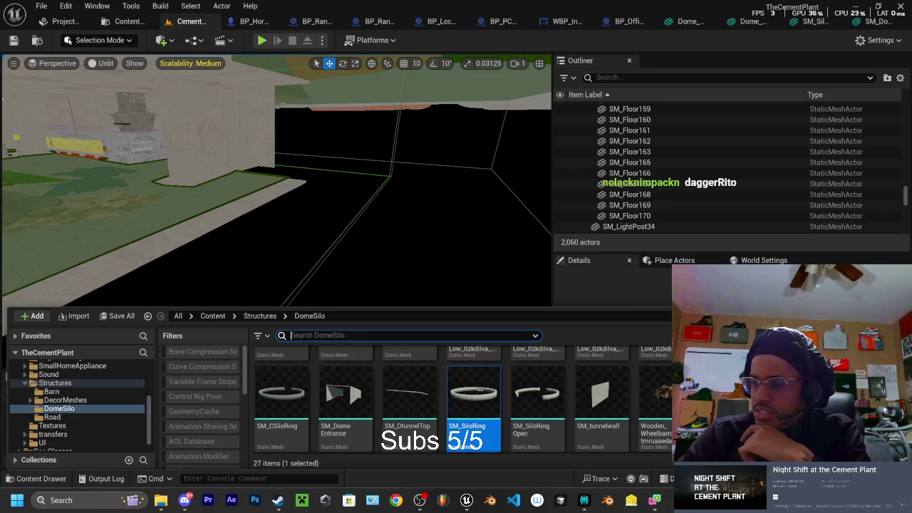
left_click_drag(815, 114, 404, 123)
Step: Maximize Chrome, go to YouTube and open your own channel page
left_click(584, 110)
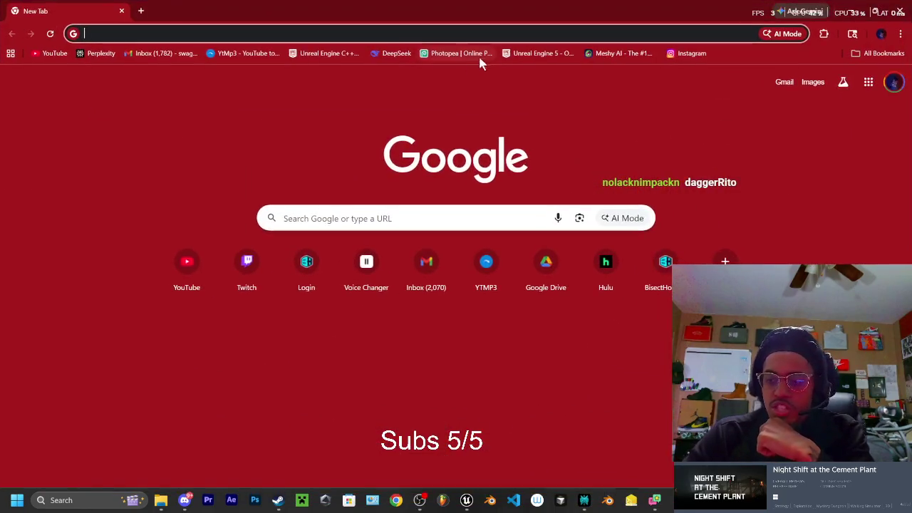
left_click(89, 33)
left_click(45, 54)
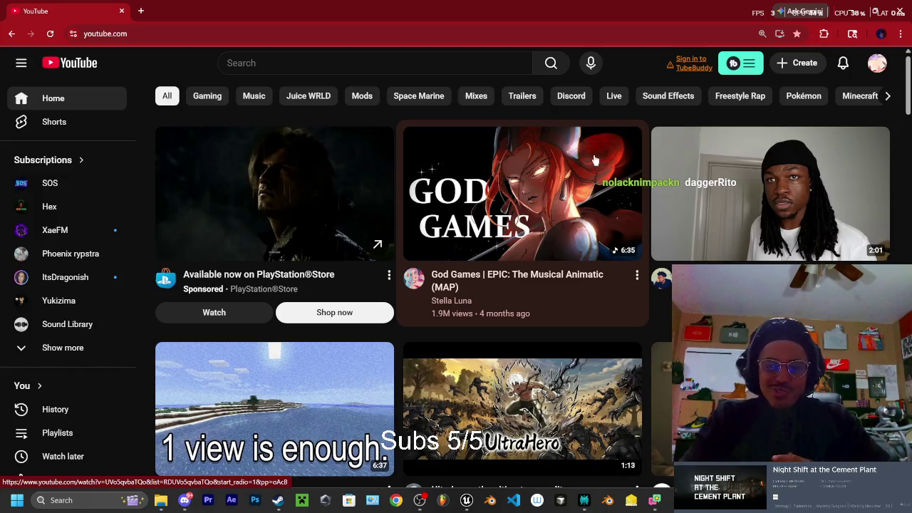
left_click(877, 64)
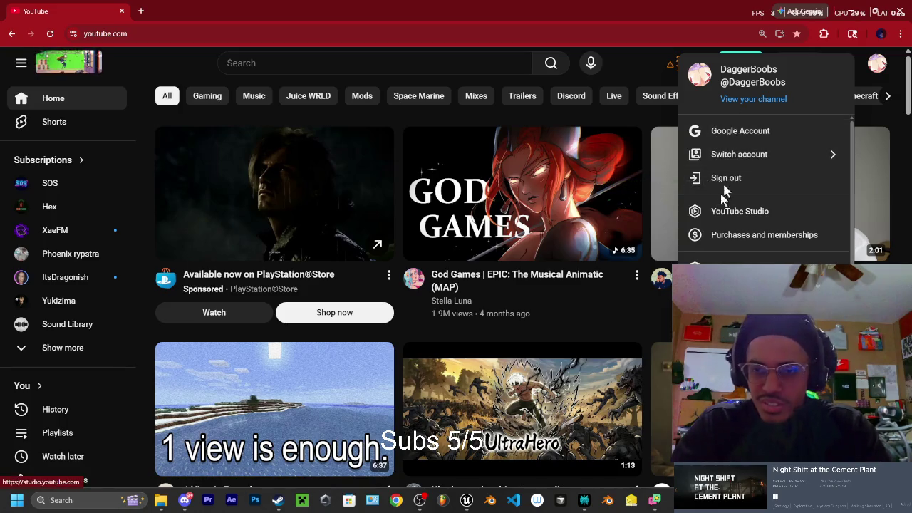
left_click(753, 99)
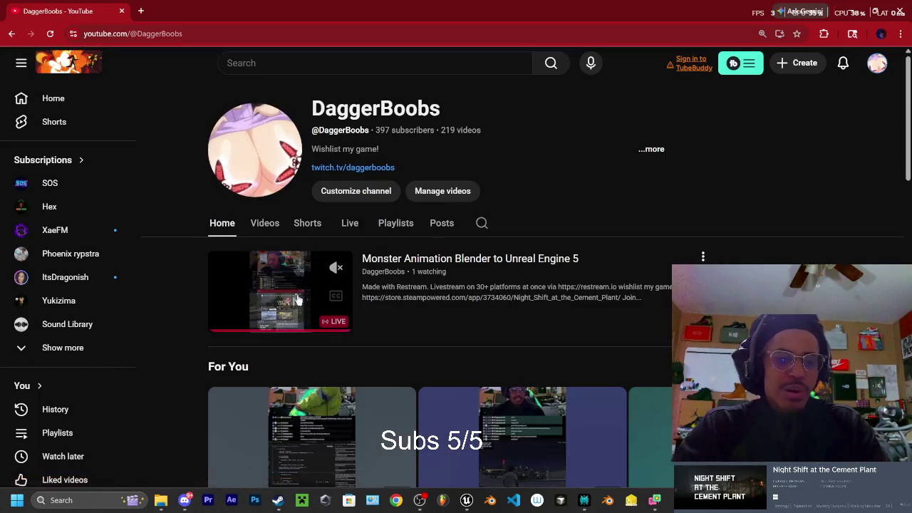
Step: Open the live stream, inspect a chat user's options, then close the browser
left_click(298, 299)
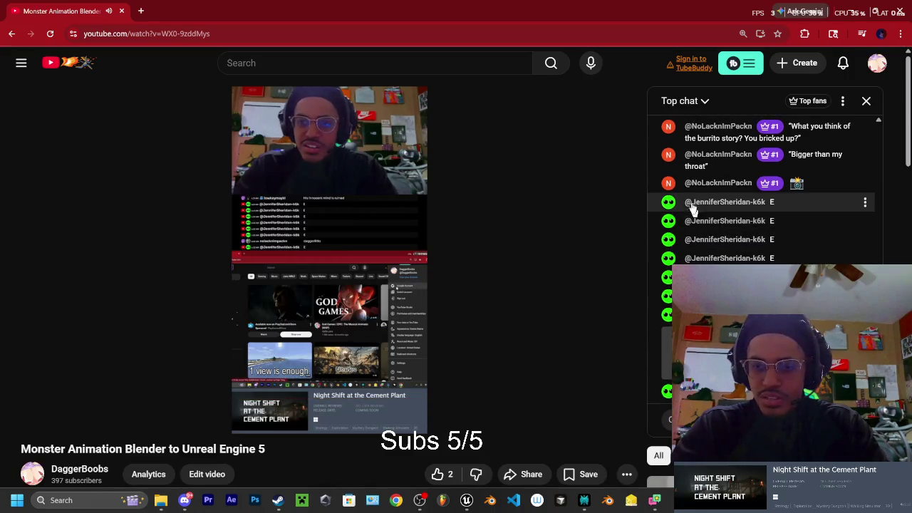
right_click(704, 204)
left_click(704, 204)
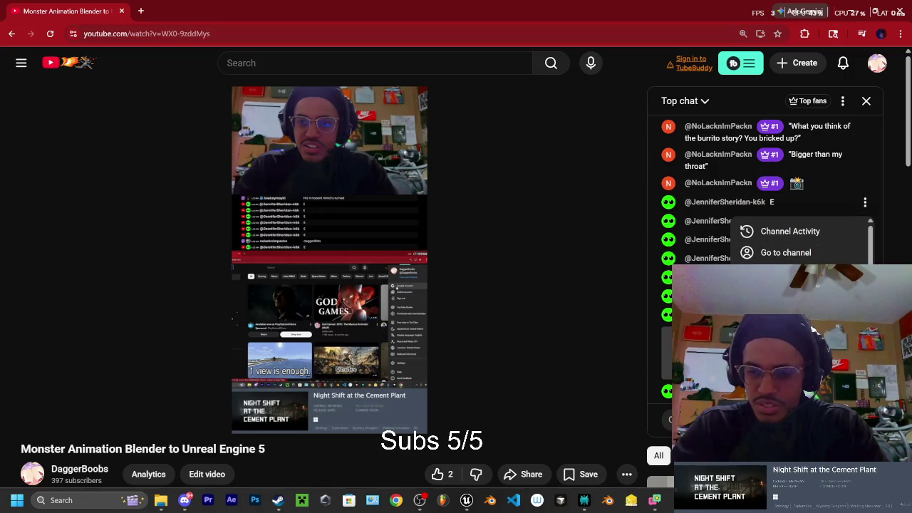
key("Escape")
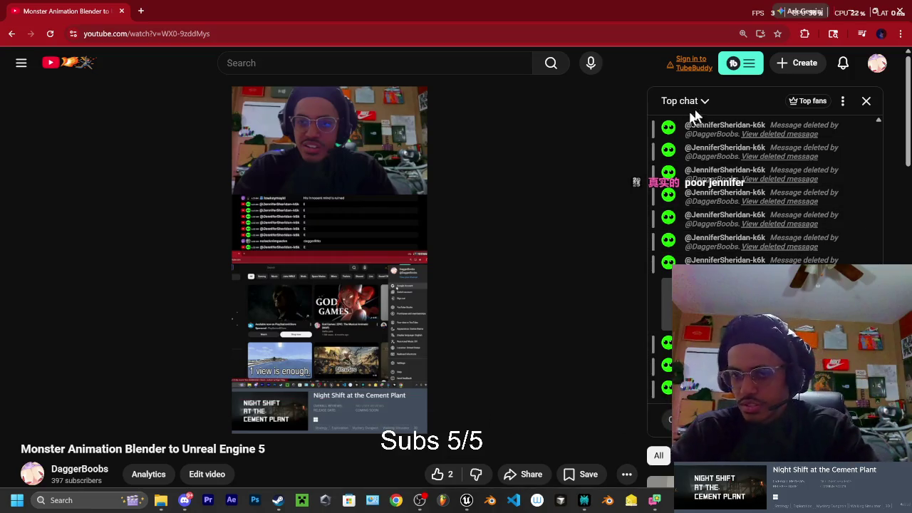
left_click(122, 11)
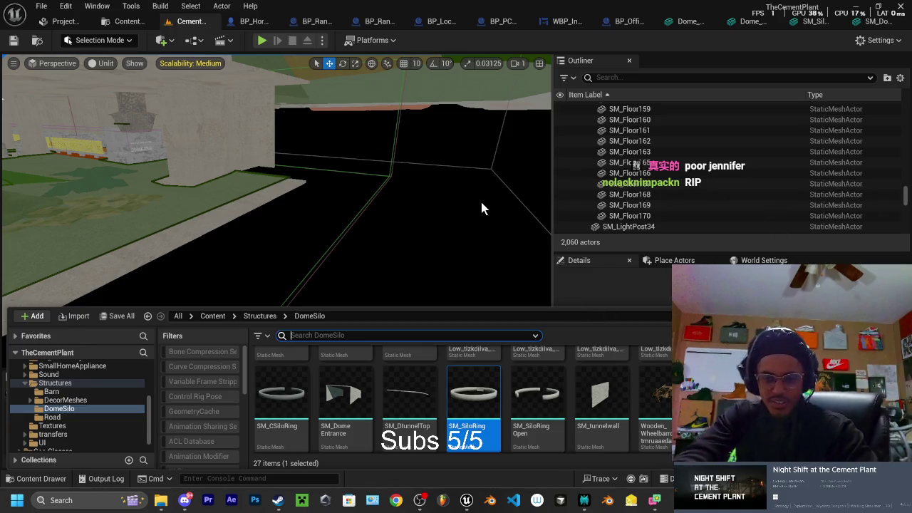
Step: Show the Output Log and fly the viewport over to the silo wall, then switch to Blender
right_click_drag(420, 135, 443, 127)
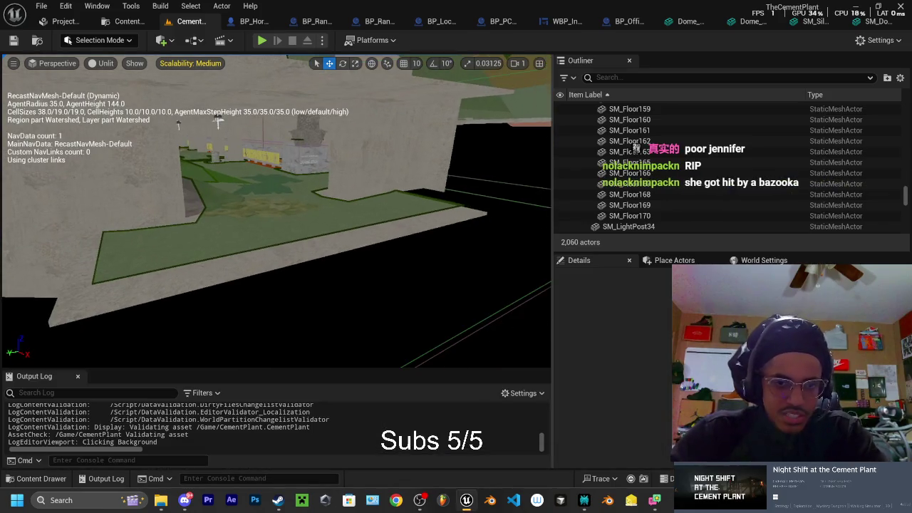
right_click(443, 126)
key("Escape")
left_click(428, 214)
right_click_drag(427, 213, 605, 427)
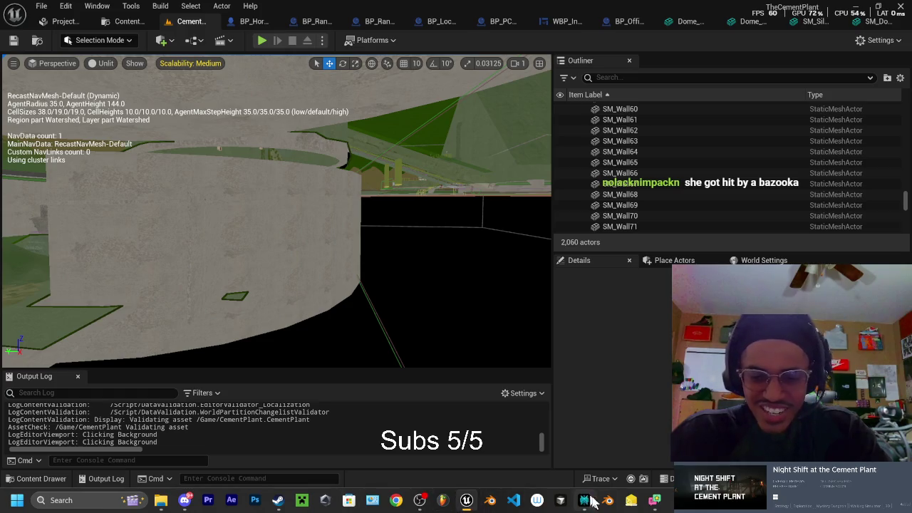
left_click(606, 501)
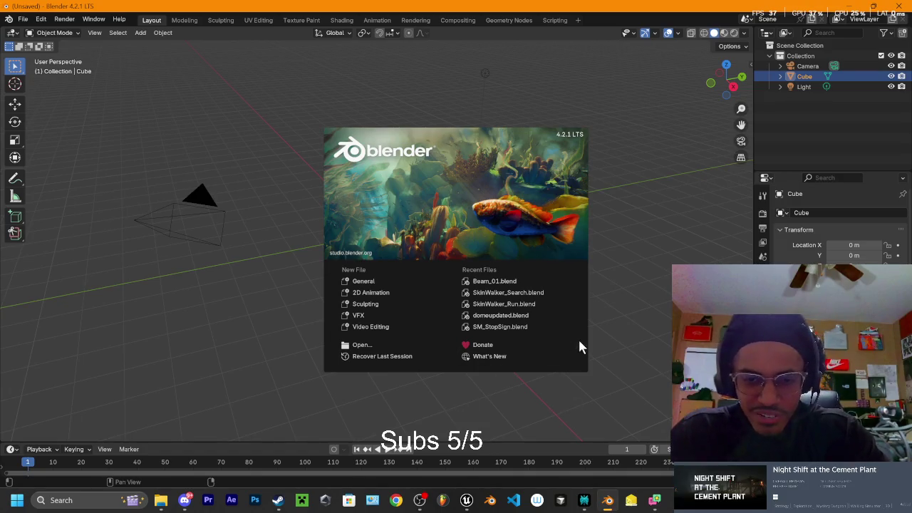
Step: Open SkinWalker_Search.blend from Recent Files and play its animation, stopping at frame 48
left_click(503, 291)
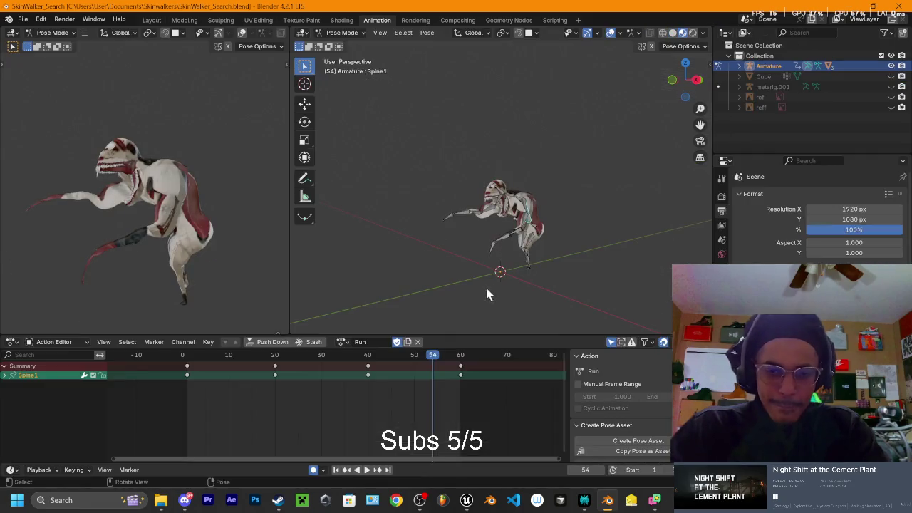
key("space")
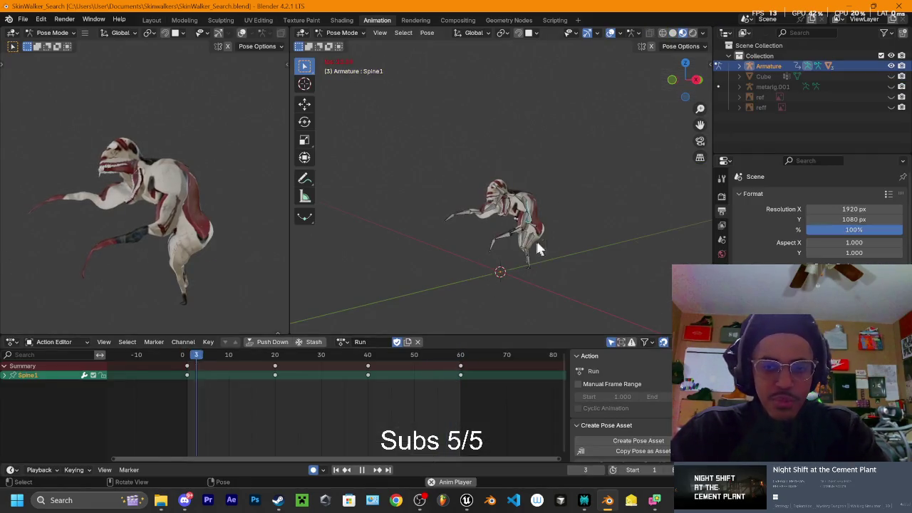
scroll(547, 242, "up", 3)
key("space")
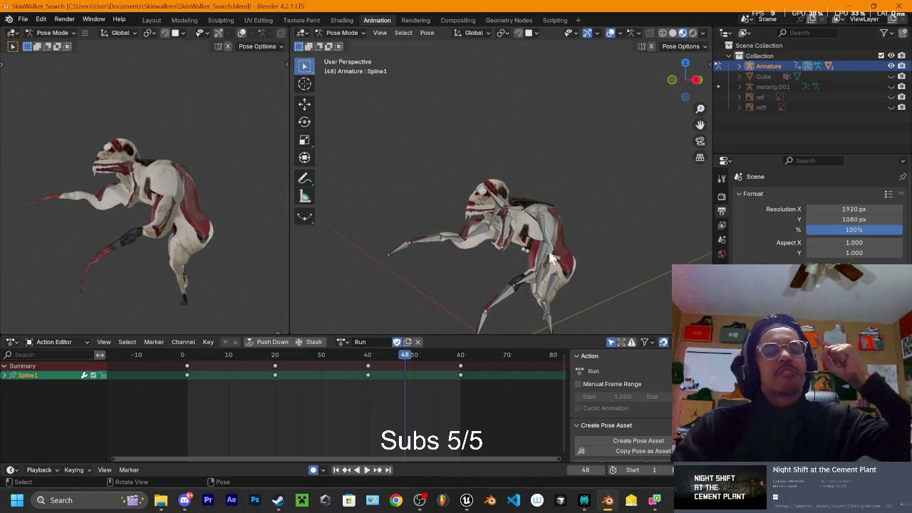
left_click(584, 500)
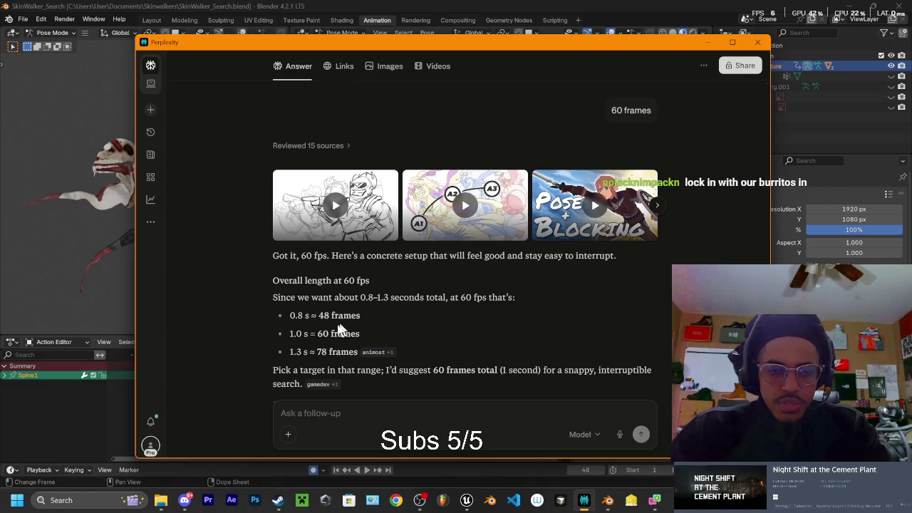
Step: Ask Perplexity what a balanced pose means and whether to copy a mid-run frame
scroll(324, 349, "down", 1)
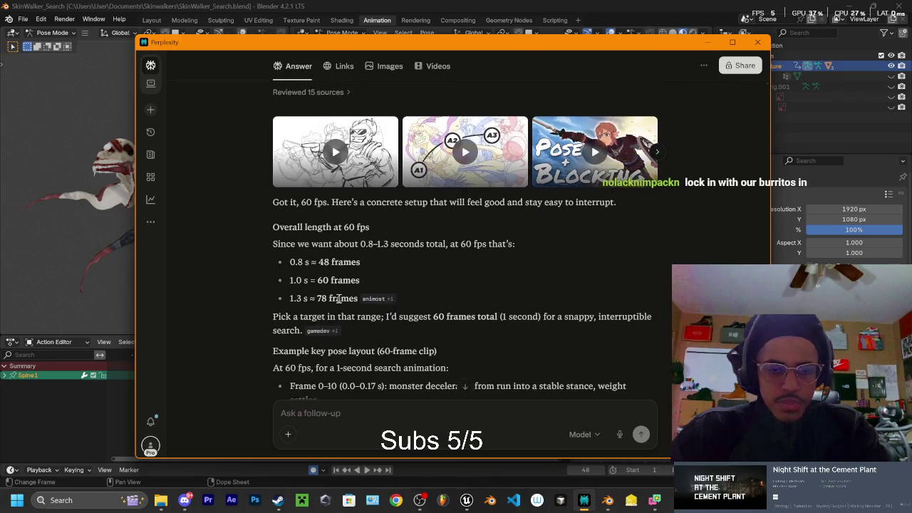
scroll(339, 294, "down", 1)
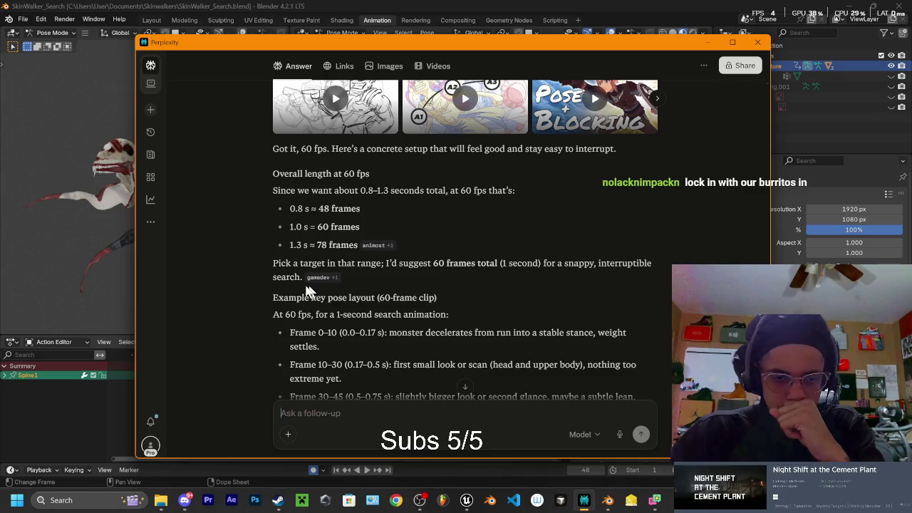
scroll(326, 305, "down", 3)
scroll(332, 268, "down", 1)
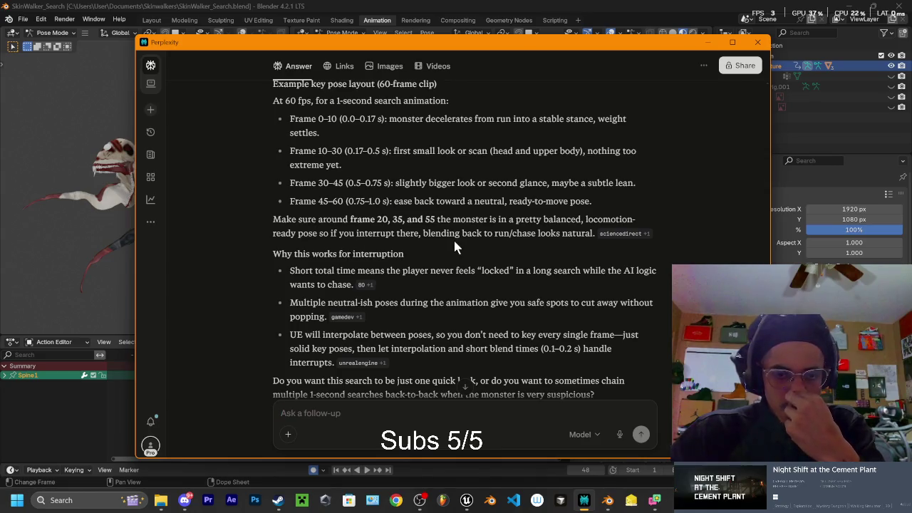
left_click(338, 410)
type("what do")
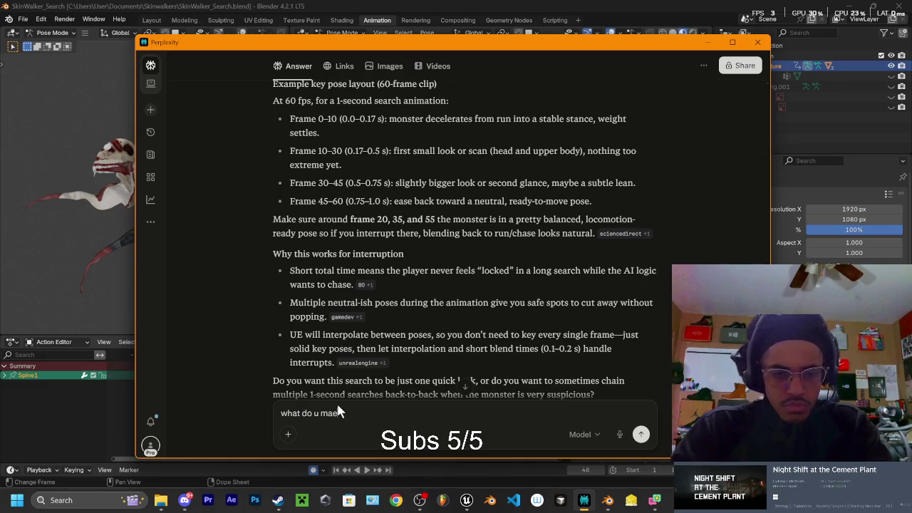
type(" u mean by balanced? sh")
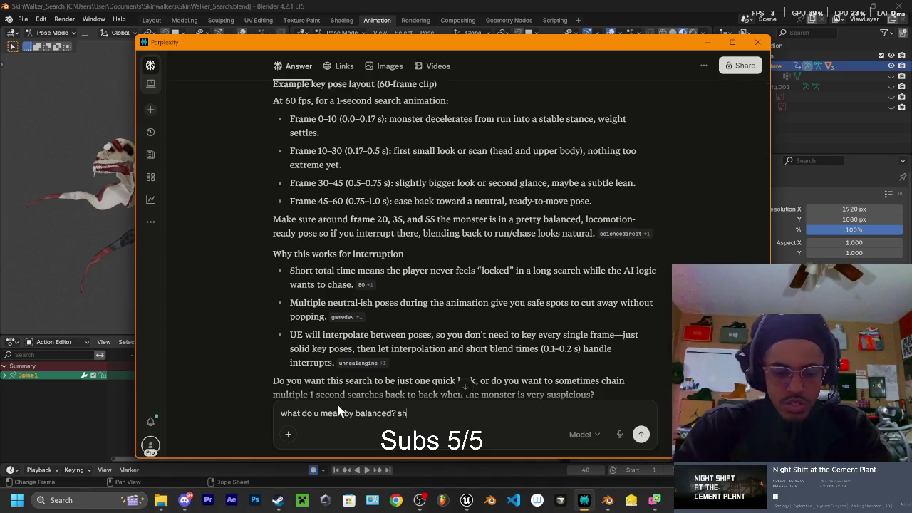
type("ould i just")
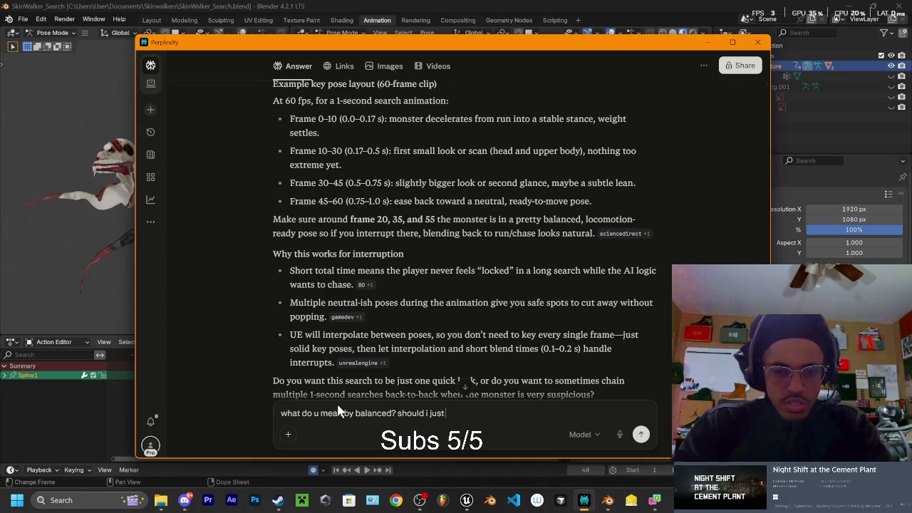
type(" copy and paste a middlke f")
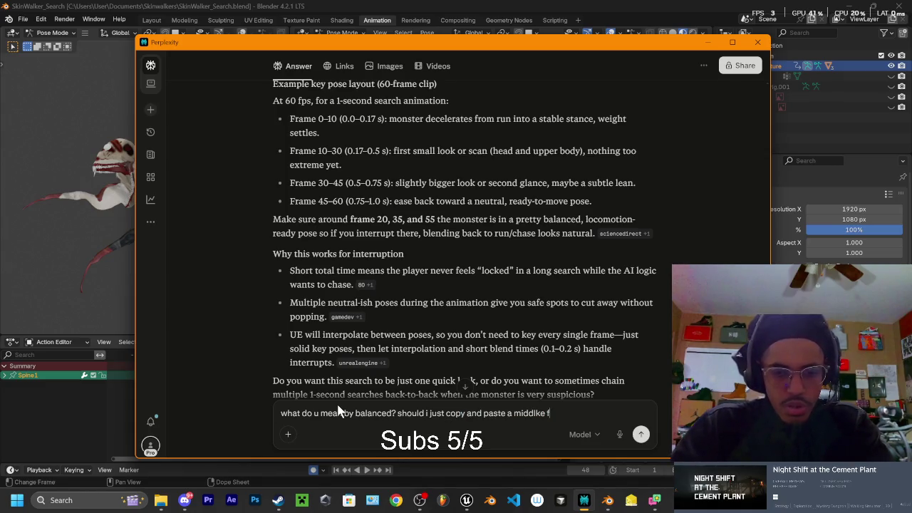
type("e ")
type("m the cur")
key("Return")
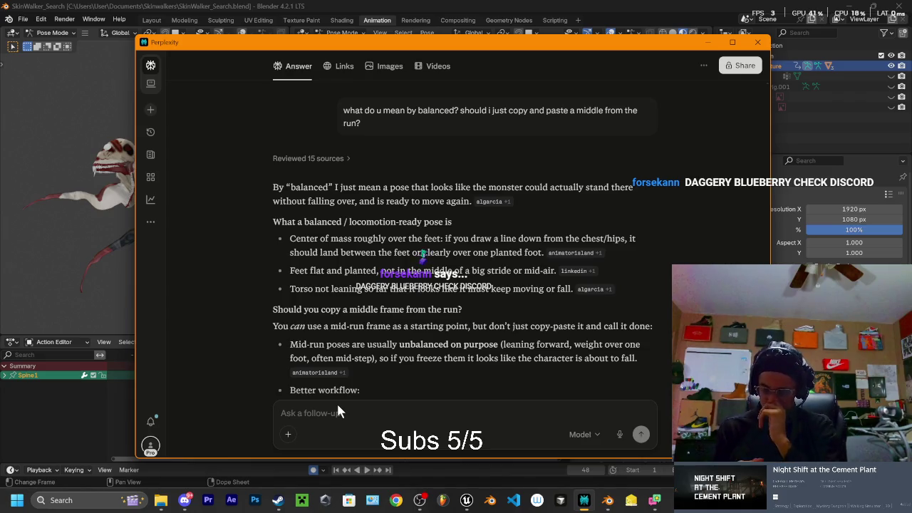
left_click(184, 500)
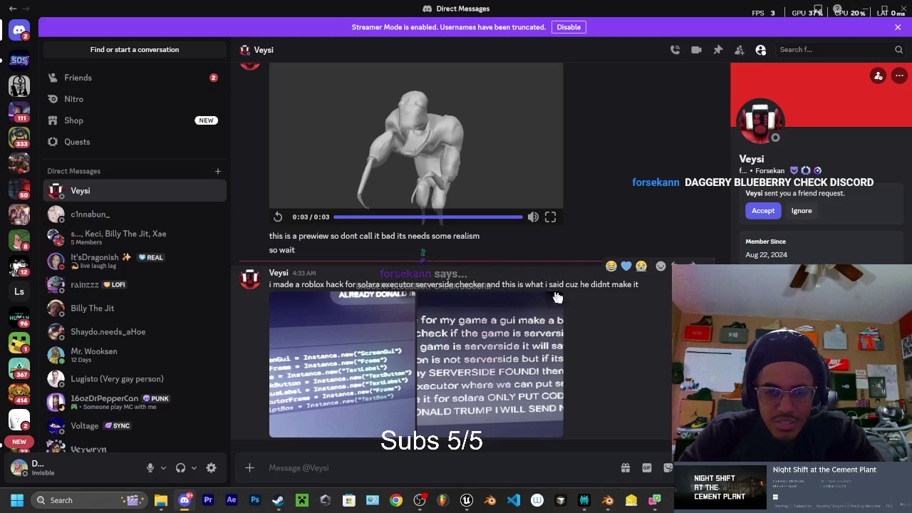
Step: View the attached code-prompt screenshot full size, then minimize Discord
left_click(482, 381)
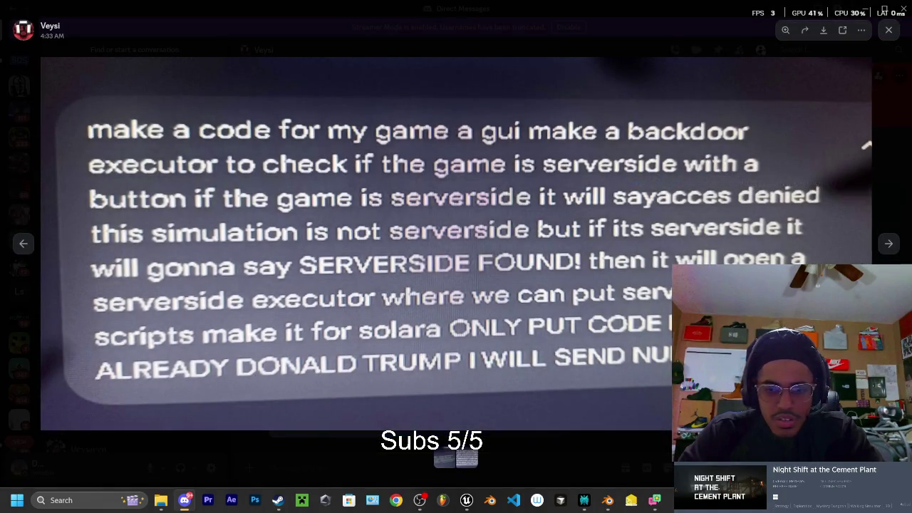
left_click(889, 30)
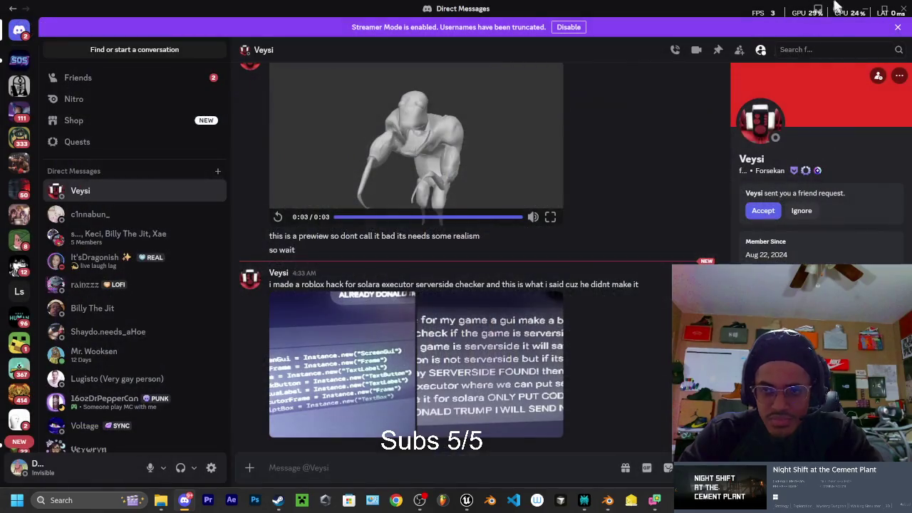
left_click(865, 9)
left_click(719, 109)
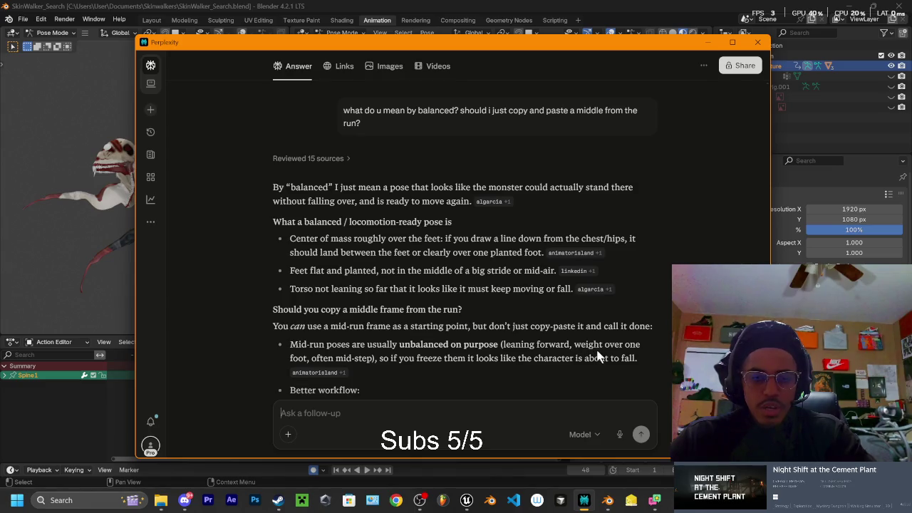
Step: Close Perplexity, go to frame 0, select all bones and box-select keys at 20, 40, 60
scroll(597, 356, "down", 3)
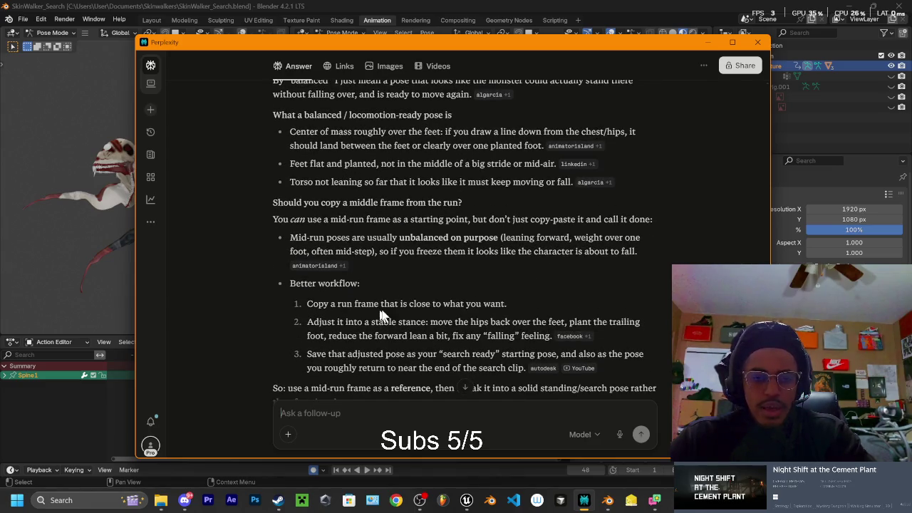
left_click(757, 44)
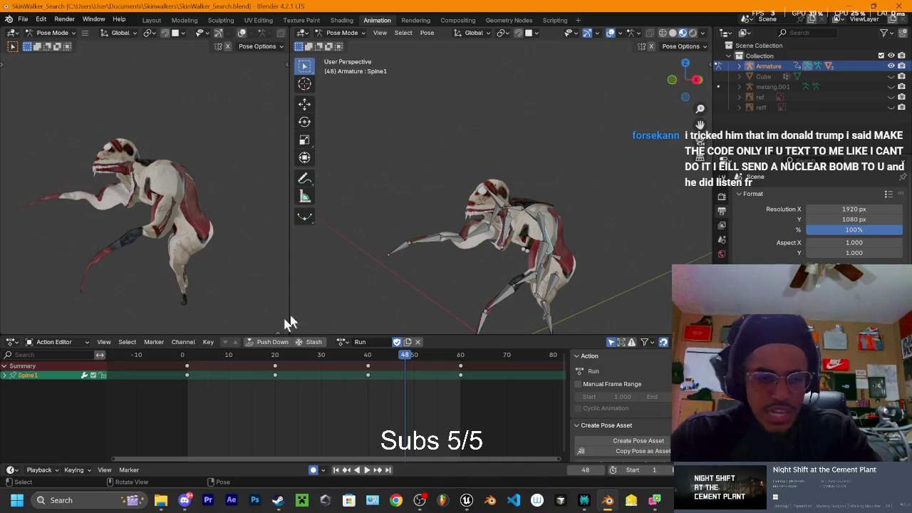
left_click(183, 354)
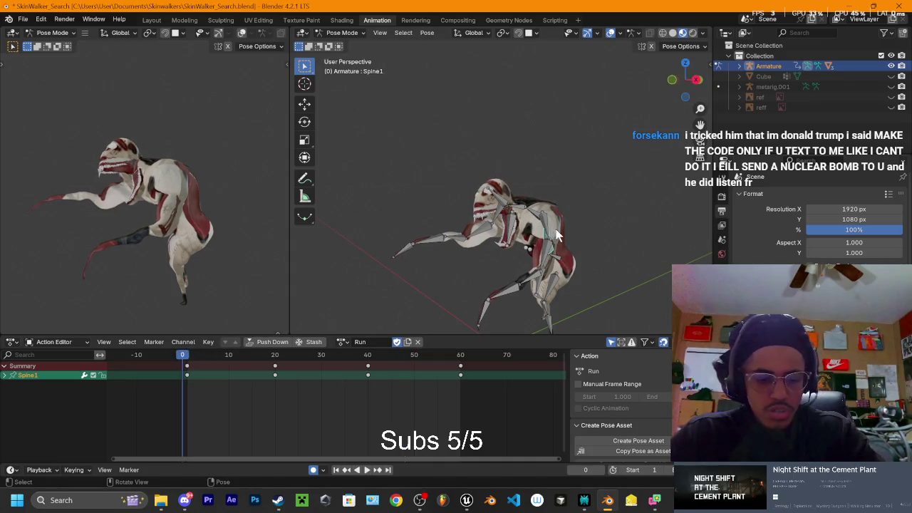
key("a")
left_click_drag(476, 364, 215, 476)
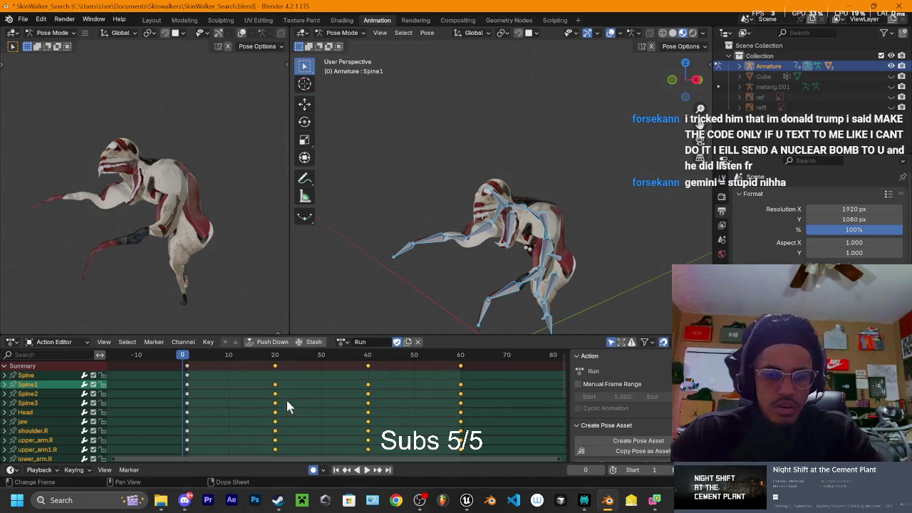
Step: Delete the Run action's keys at frames 20, 40 and 60 and set frame 1
key("Delete")
left_click(187, 362)
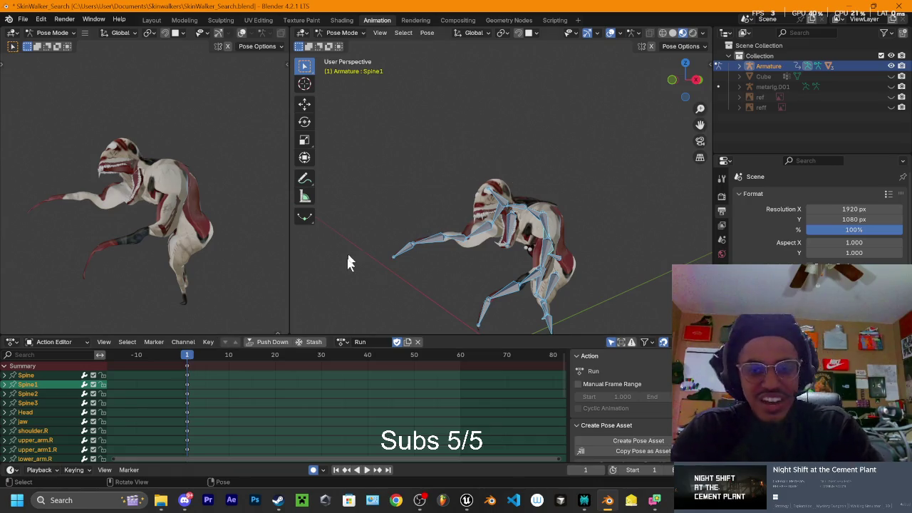
Step: Switch to front orthographic view and select all the rig's bones
left_click(696, 80)
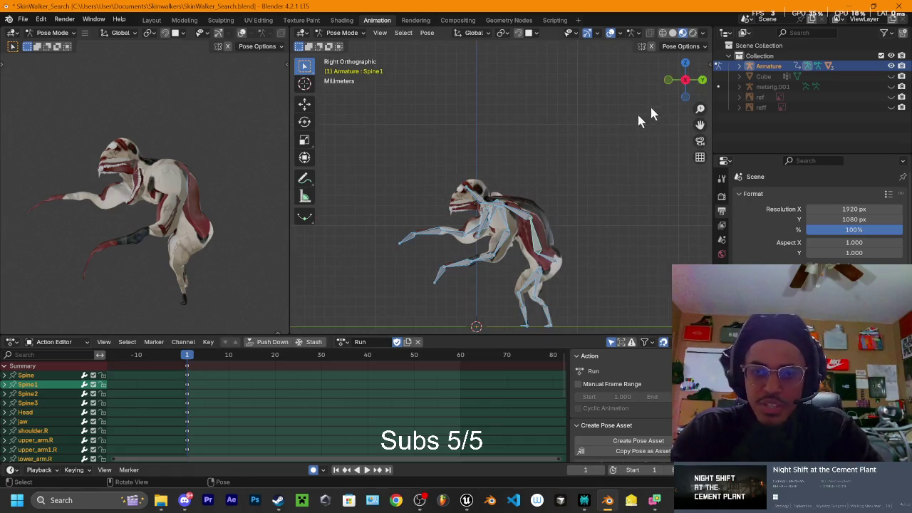
left_click(661, 83)
left_click(670, 79)
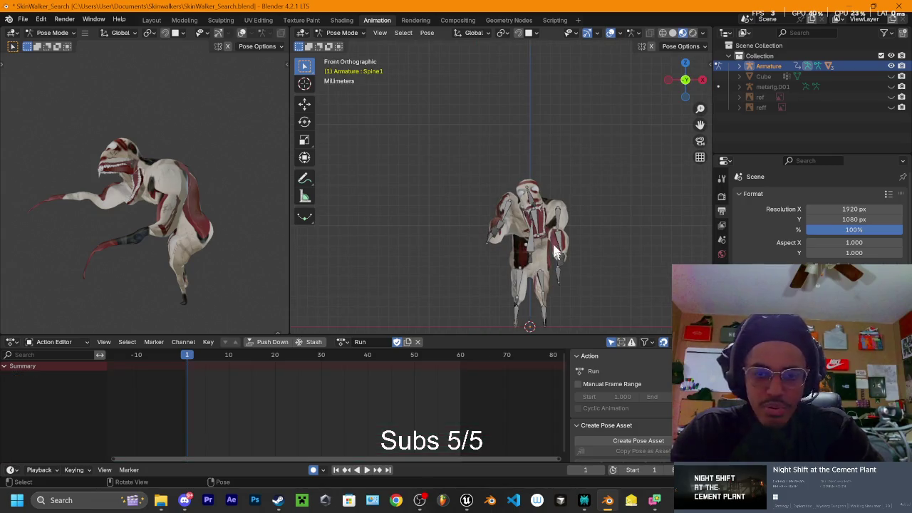
key("a")
scroll(550, 206, "up", 2)
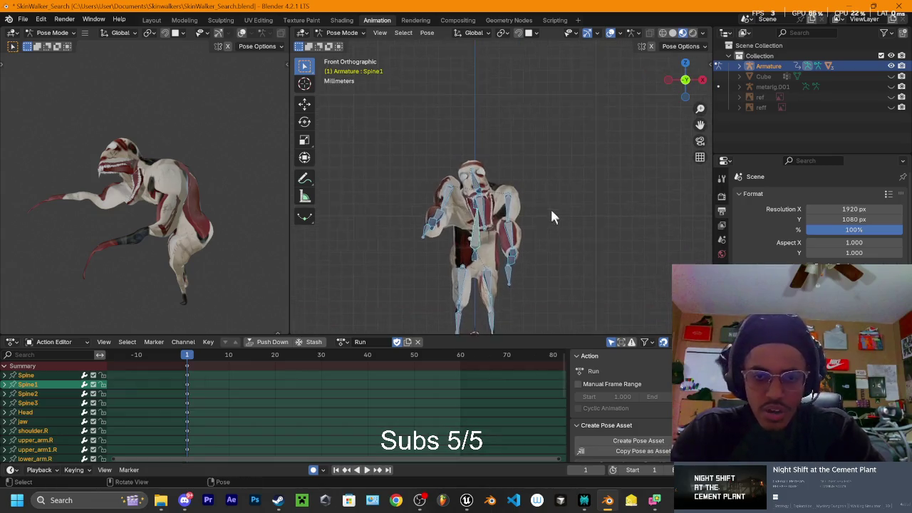
Step: Raise shoulder.L along Z and rotate it, then undo the last adjustment
left_click(435, 196)
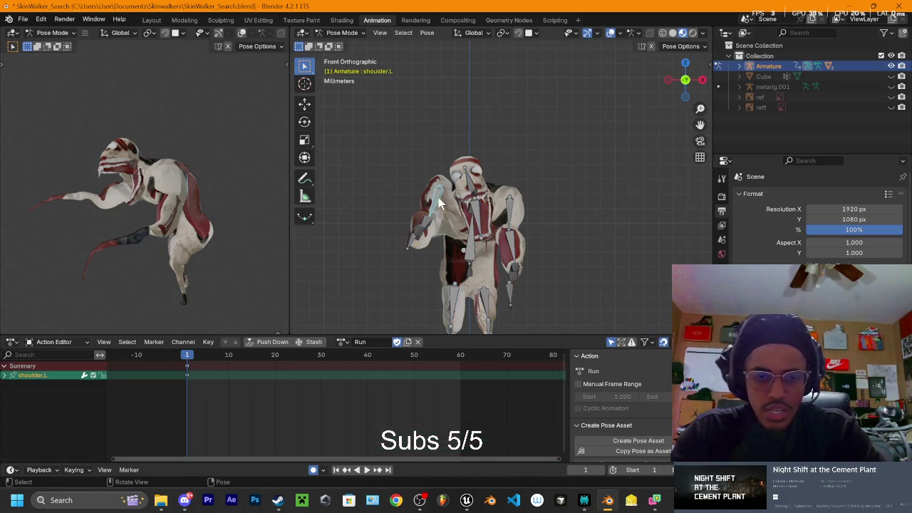
key("g")
key("z")
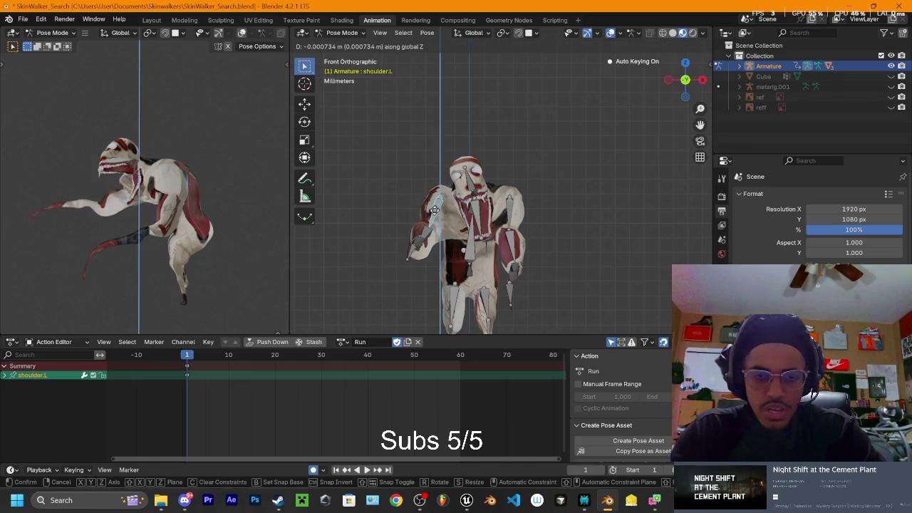
left_click(434, 211)
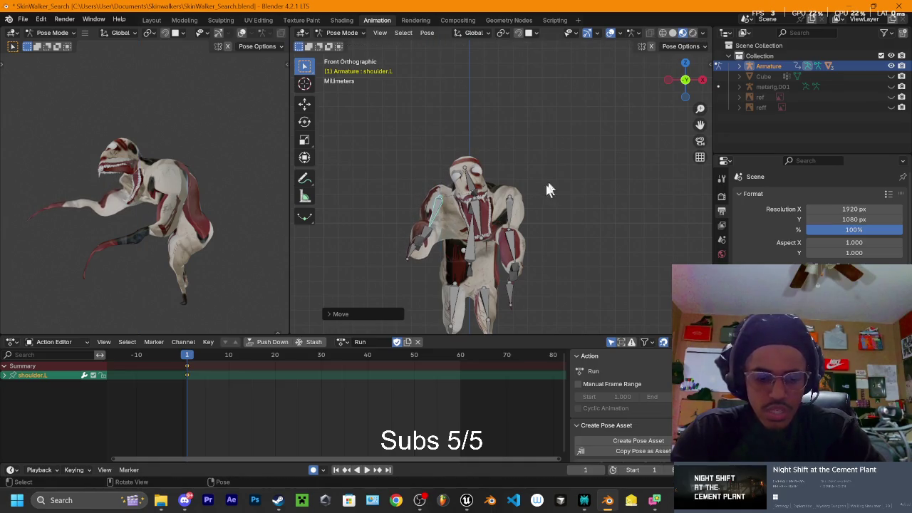
key("r")
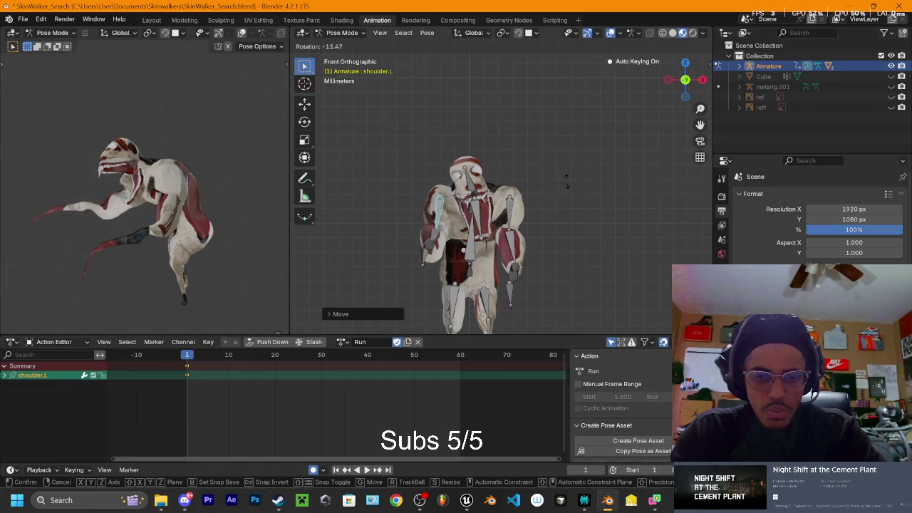
left_click(514, 207)
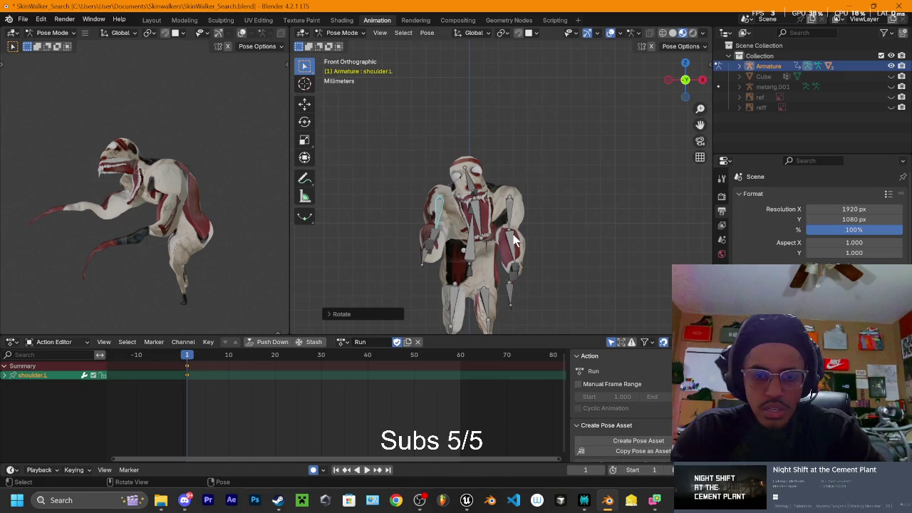
key("ctrl+z")
key("ctrl+z")
key("ctrl+z")
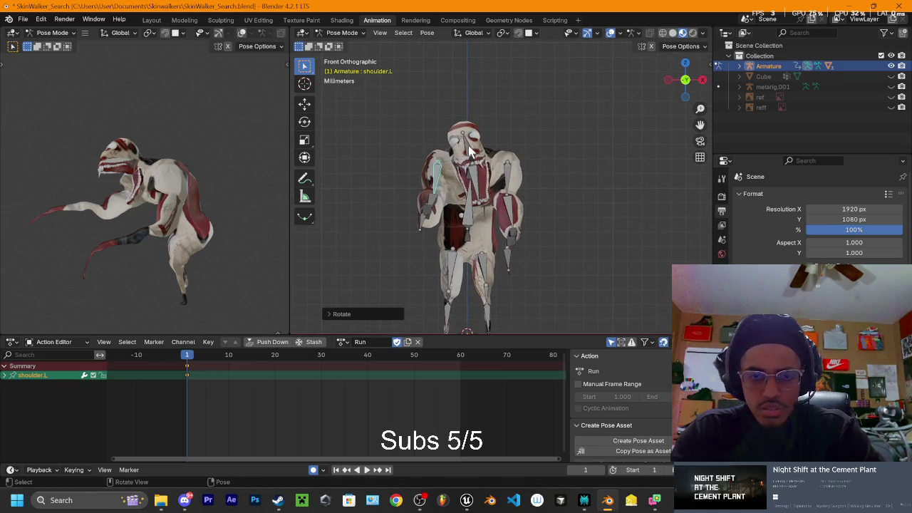
Step: Rotate the Head and jaw bones together into a more upright pose
left_click(470, 156)
left_click(473, 178, "shift")
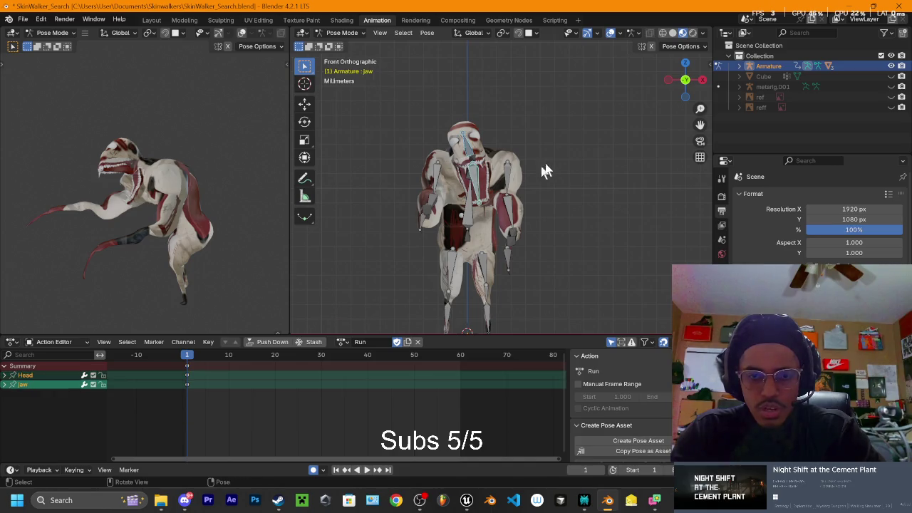
key("r")
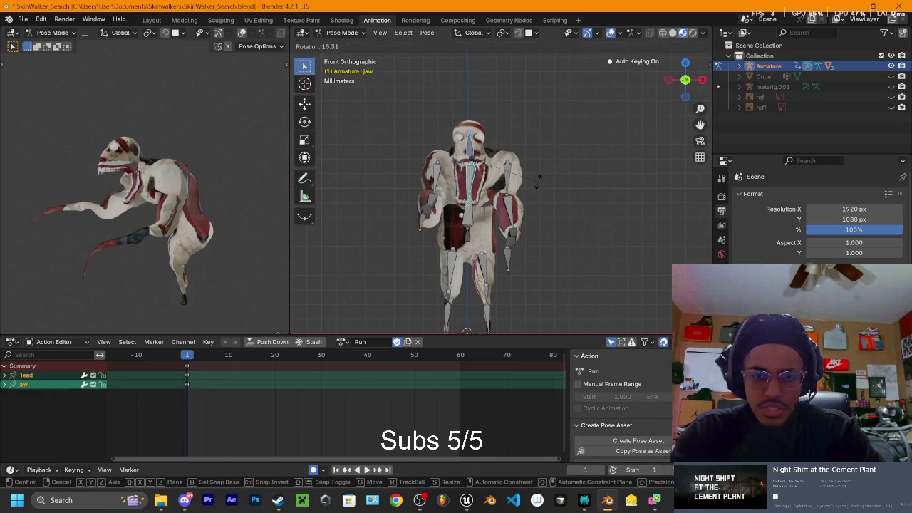
left_click(538, 181)
Step: Orbit to a right-side view and adjust the jaw bone's rotation
middle_click_drag(541, 191, 604, 158)
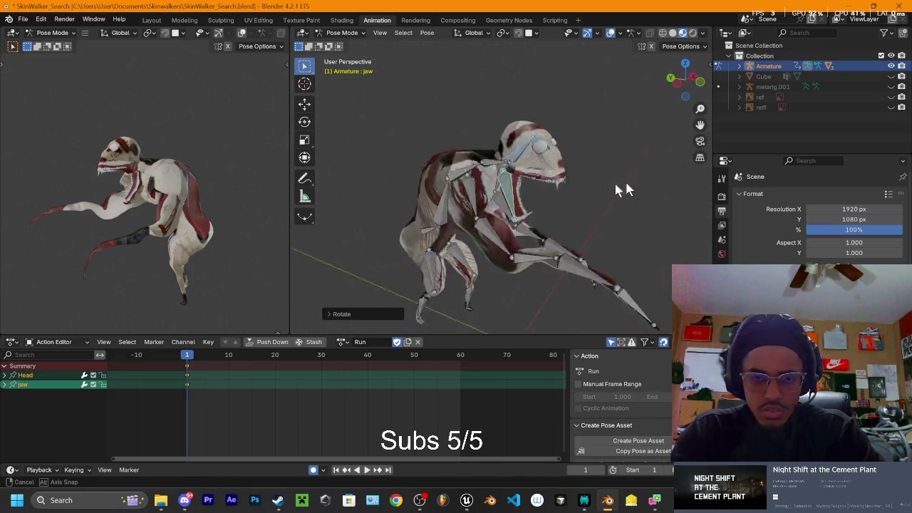
middle_click_drag(604, 158, 670, 107)
left_click(682, 83)
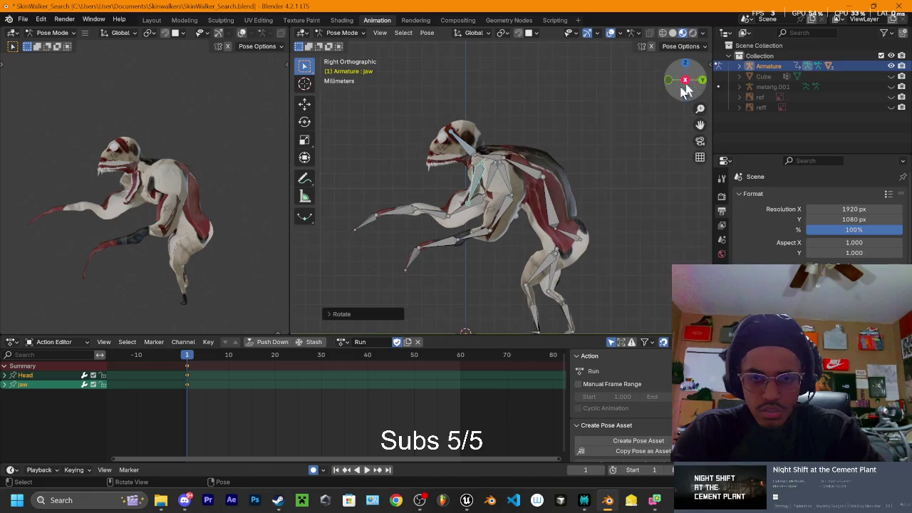
key("r")
left_click(485, 196)
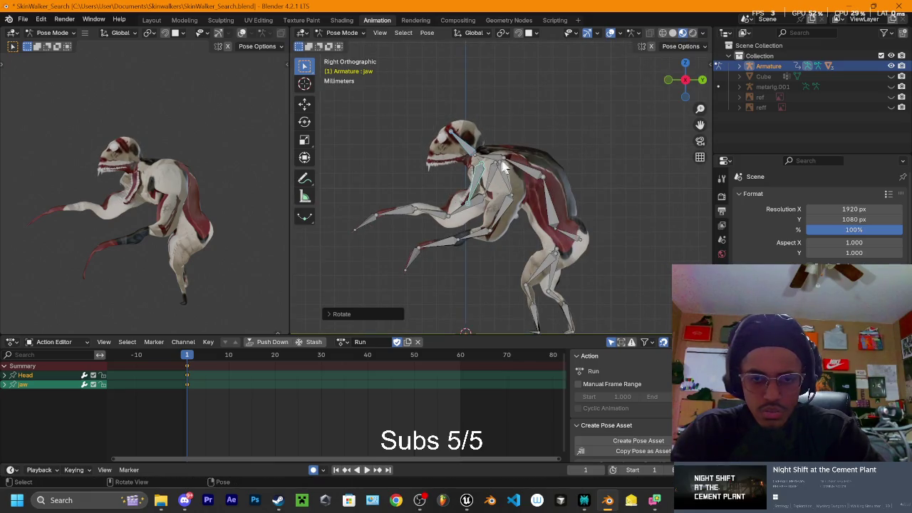
Step: Check the creature in Front Orthographic, then Right Orthographic view
mouse_move(538, 126)
middle_mouse_down()
mouse_move(520, 132)
mouse_move(634, 119)
middle_mouse_up()
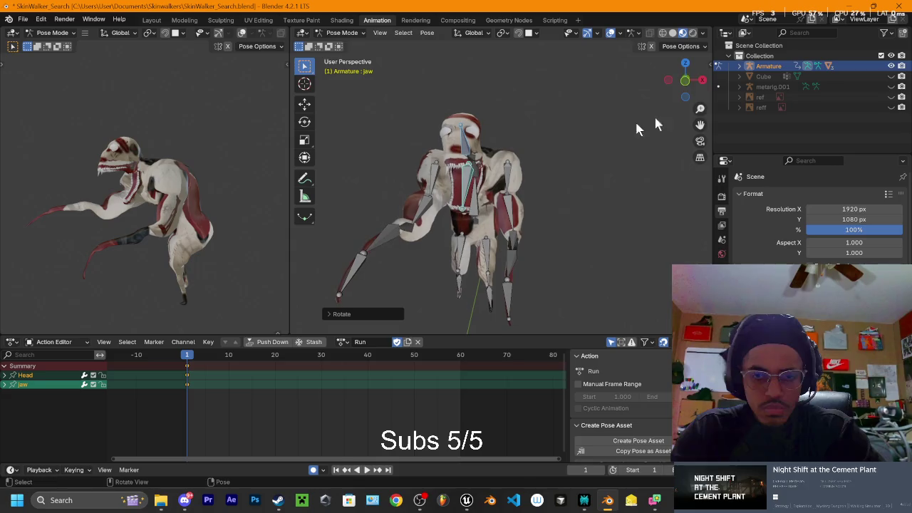
left_click(684, 84)
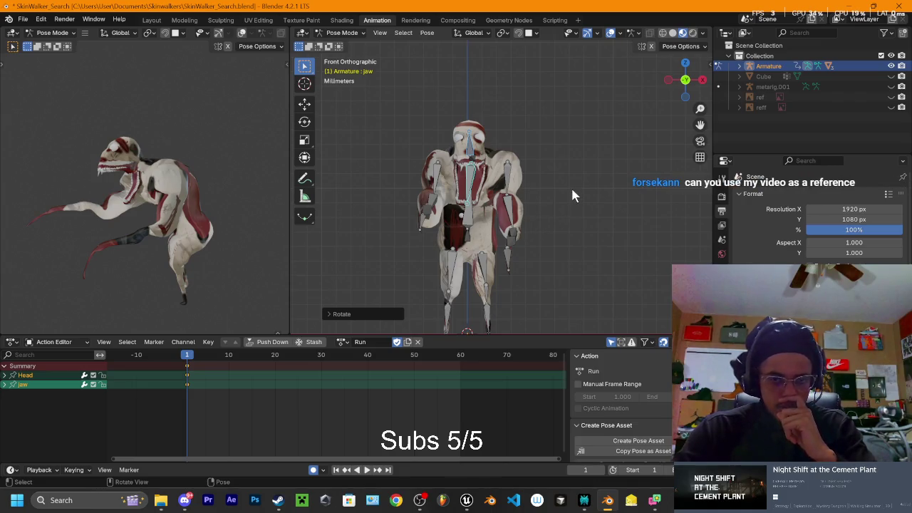
left_click(702, 79)
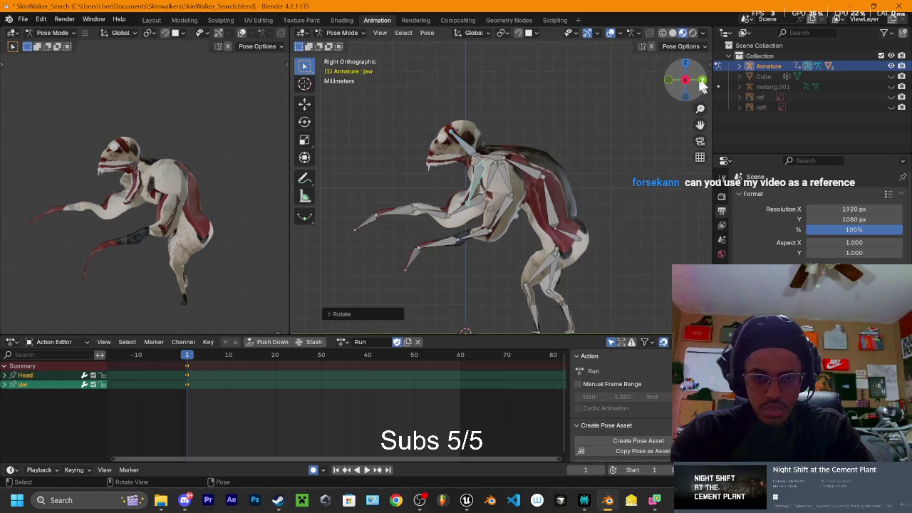
Step: Key Spine2 bent forward at frame 20
left_click(523, 170)
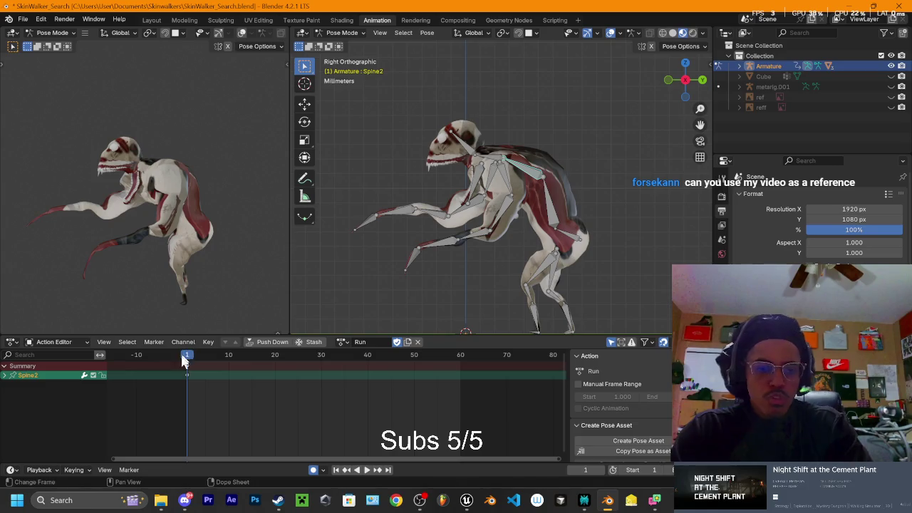
left_click_drag(186, 361, 276, 360)
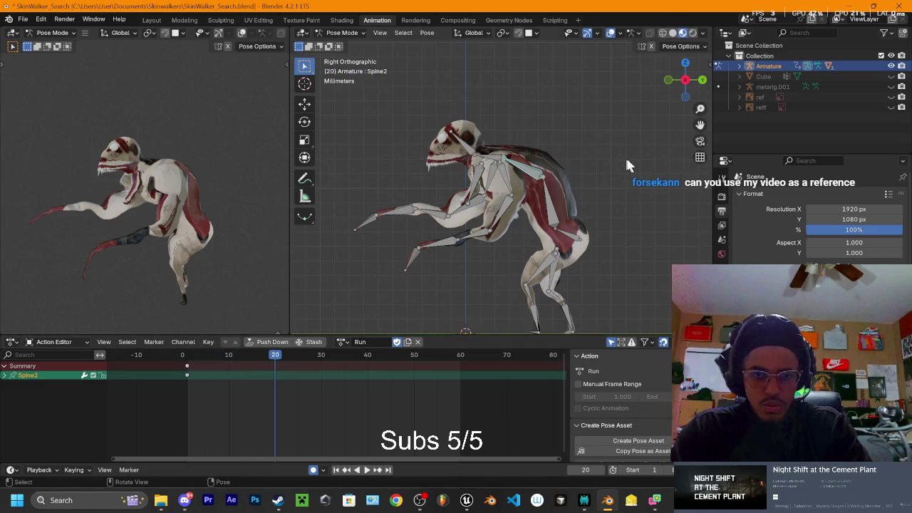
key("r")
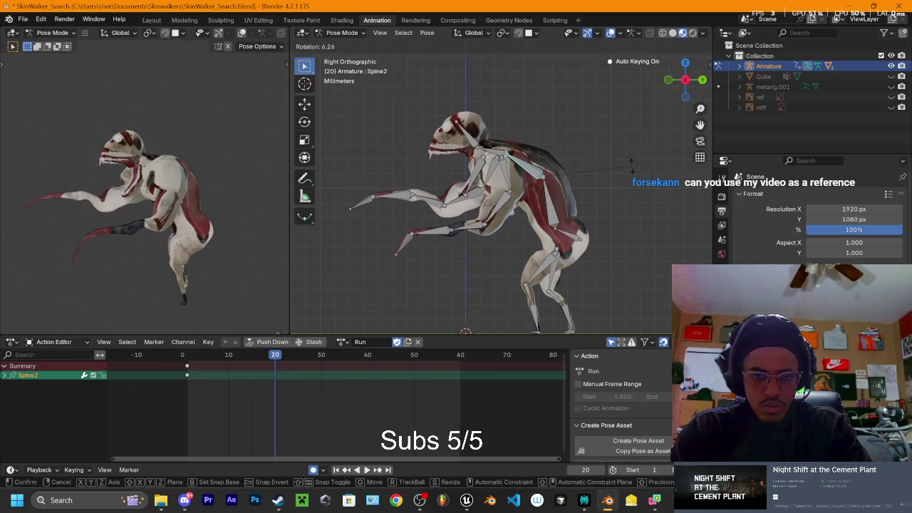
left_click(633, 170)
Step: Paste the frame 0 Spine2 pose at frame 40
left_click(187, 375)
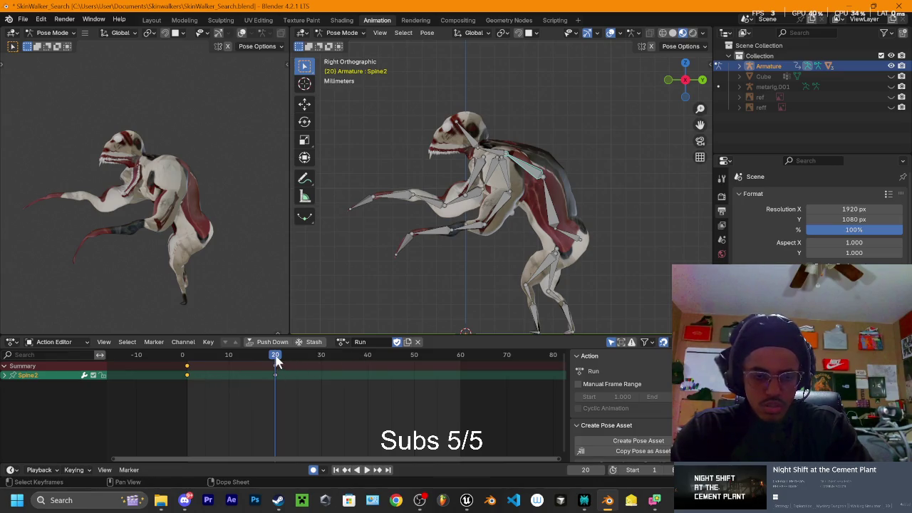
key("space")
key("space")
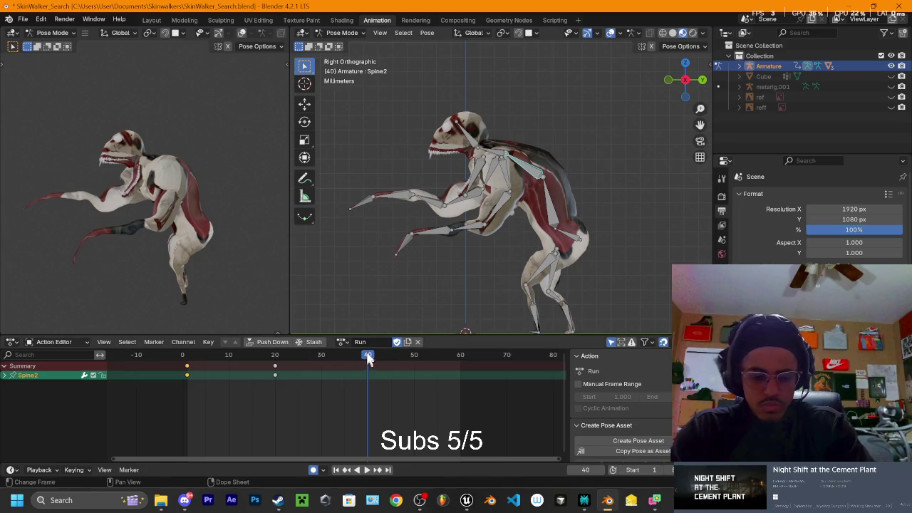
key("ctrl+v")
key("space")
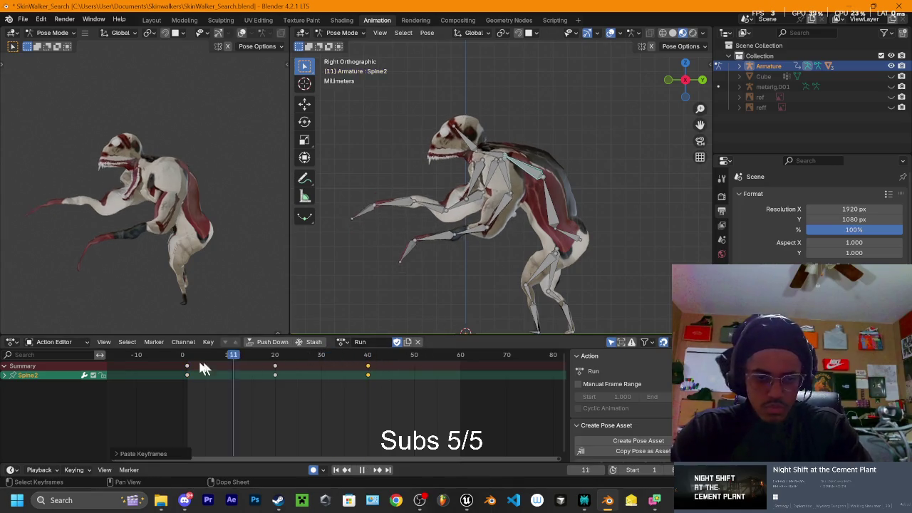
key("space")
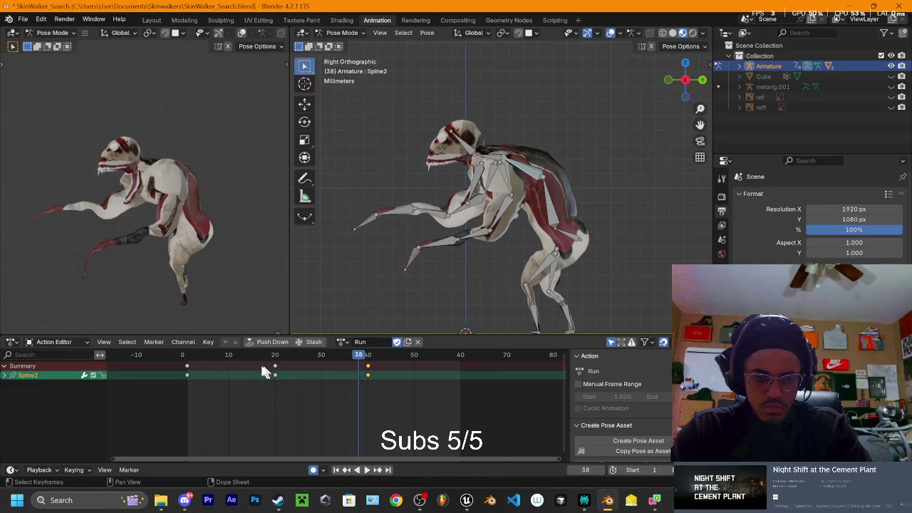
Step: Paste the frame 20 bent Spine2 pose at frame 60
left_click_drag(262, 359, 298, 377)
key("space")
key("space")
key("ctrl+v")
key("space")
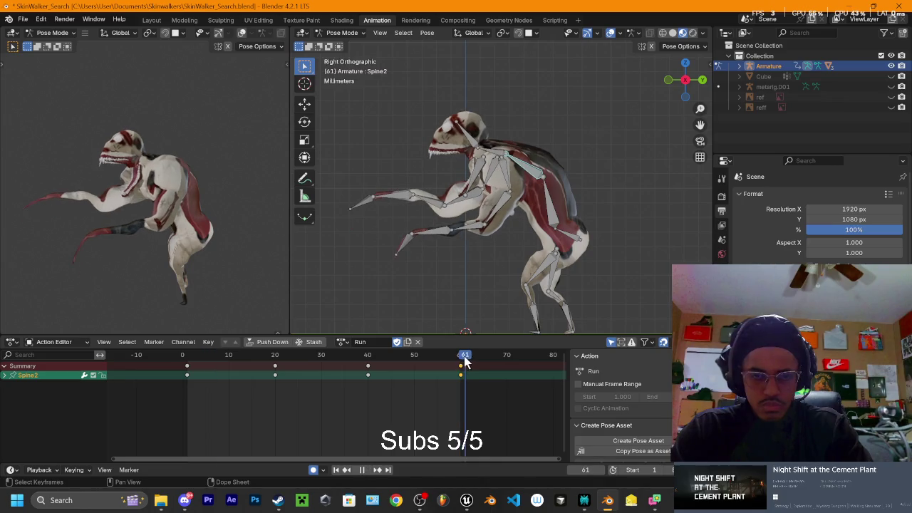
key("space")
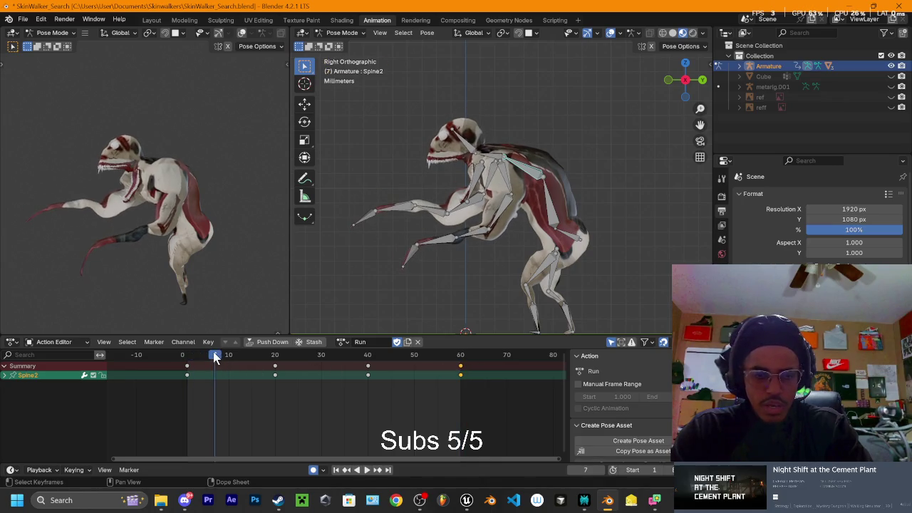
Step: Replace frame 60 with the starting Spine2 pose and play back the motion
left_click_drag(216, 359, 191, 356)
left_click(187, 367)
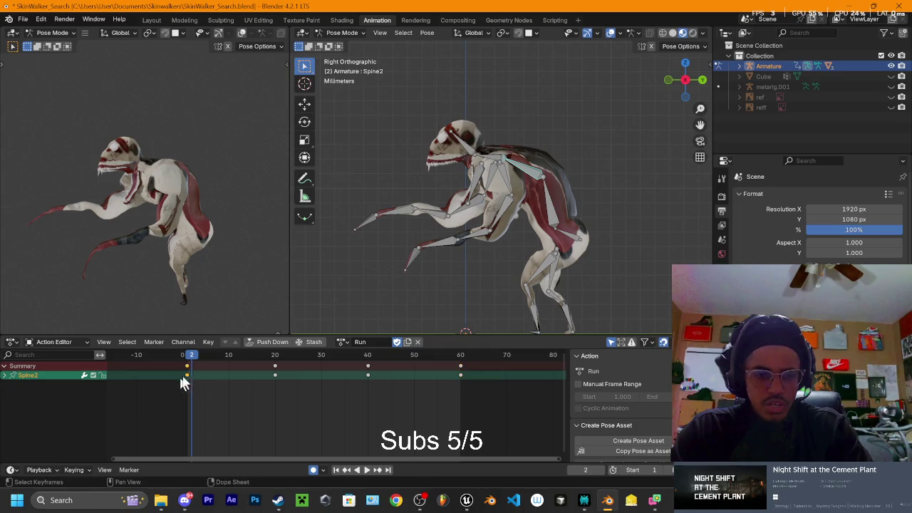
left_click(459, 354)
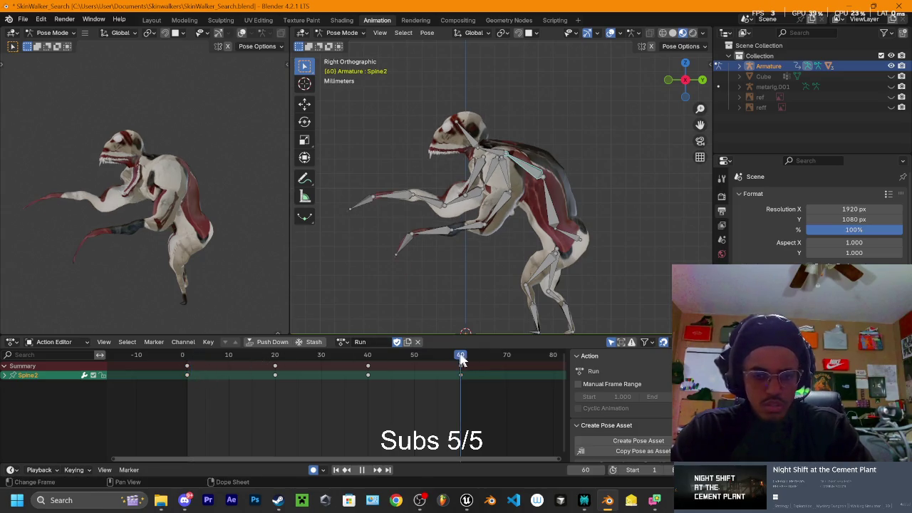
key("ctrl+v")
key("space")
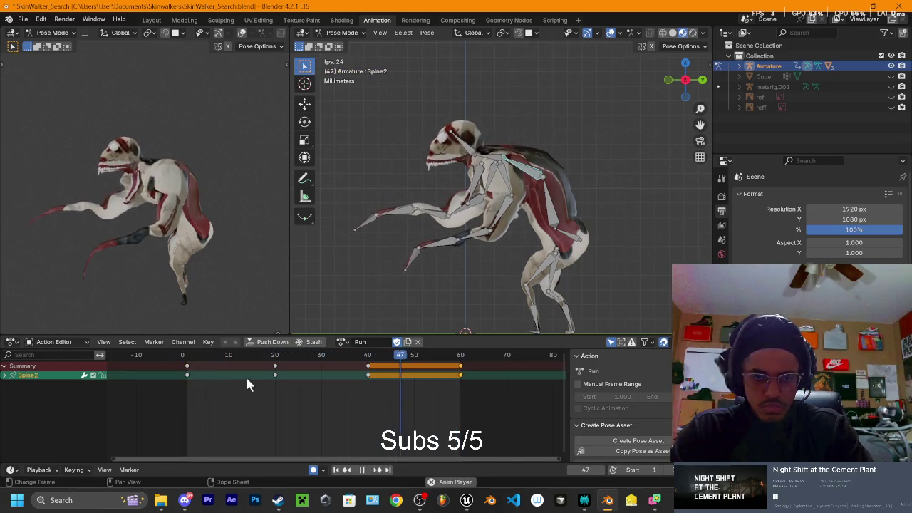
key("space")
left_click_drag(232, 356, 185, 365)
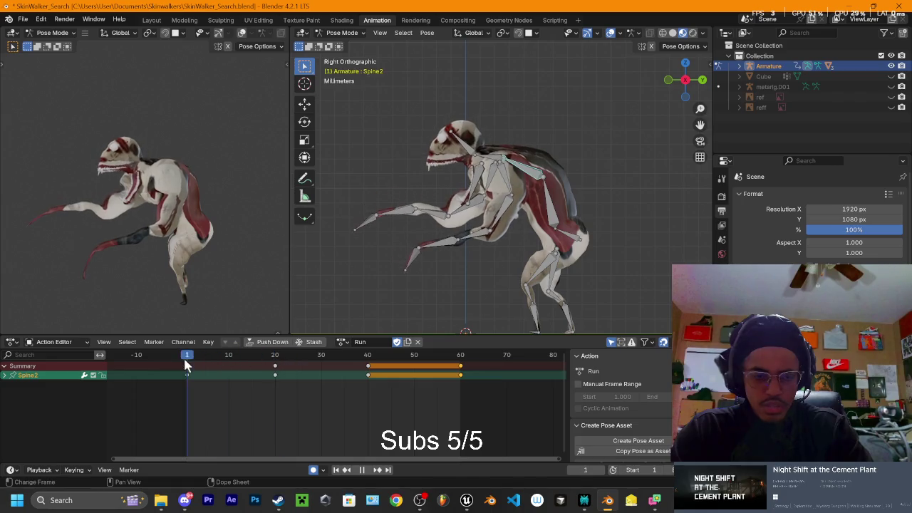
Step: Scrub through the spine motion from frame 1 to frame 60
left_click_drag(186, 366, 279, 378)
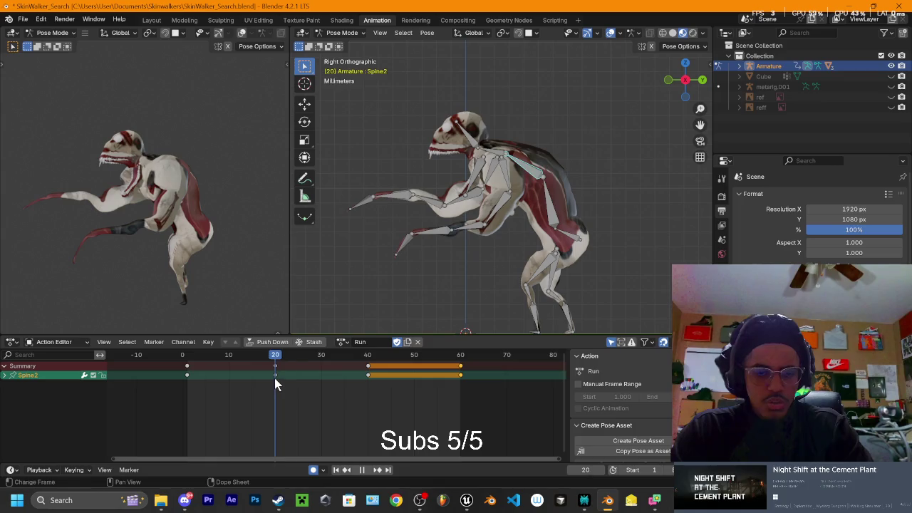
left_click_drag(274, 360, 187, 369)
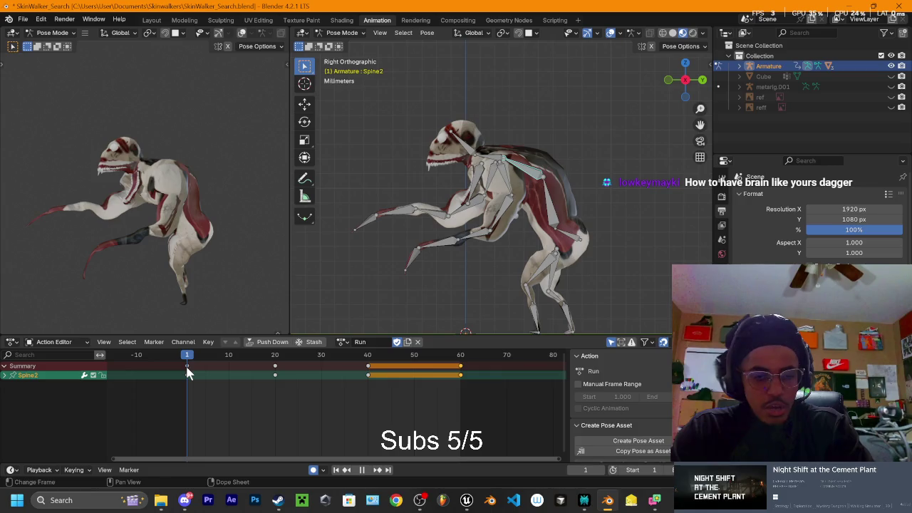
left_click_drag(186, 366, 284, 376)
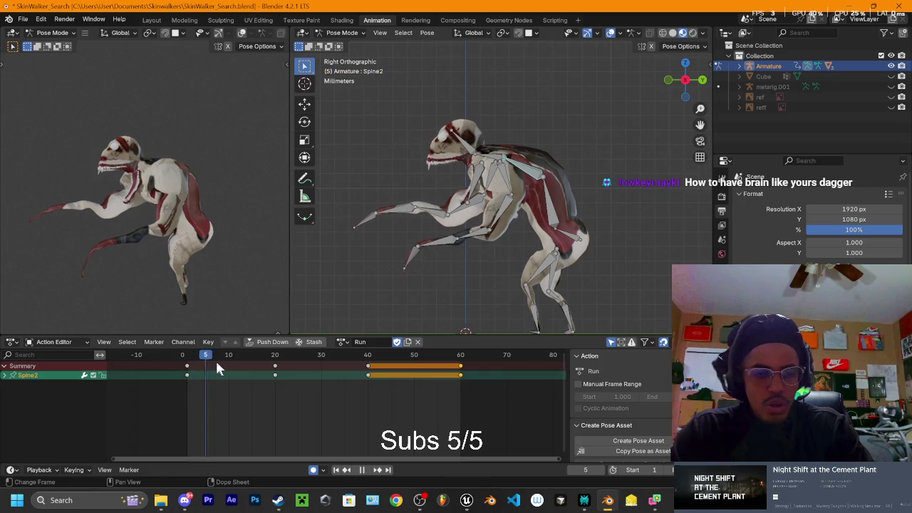
left_click_drag(349, 378, 463, 385)
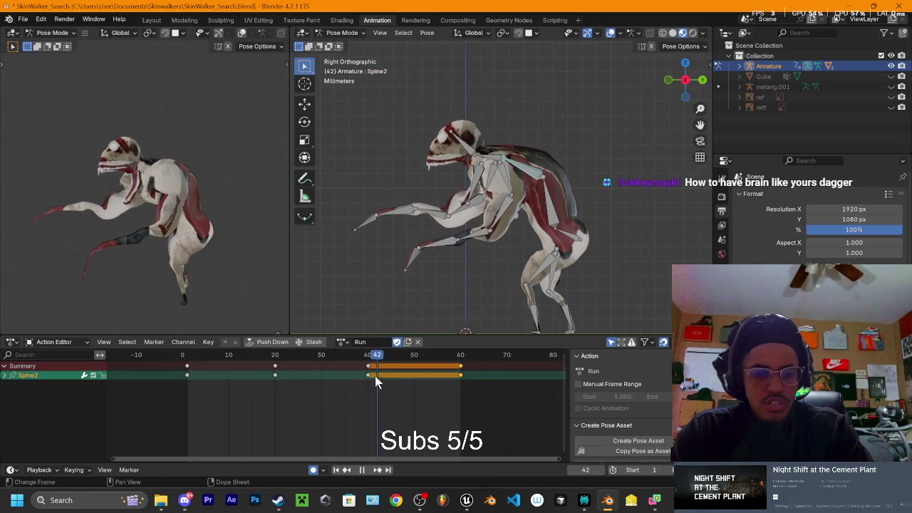
key("Escape")
Step: Copy the frame 20 bent Spine2 pose onto frame 60
left_click(272, 356)
key("space")
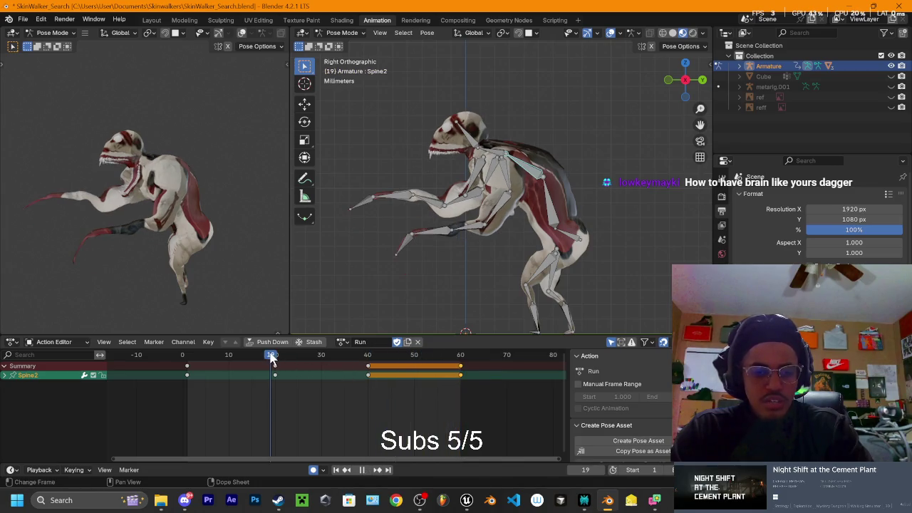
key("i")
left_click_drag(268, 361, 290, 390)
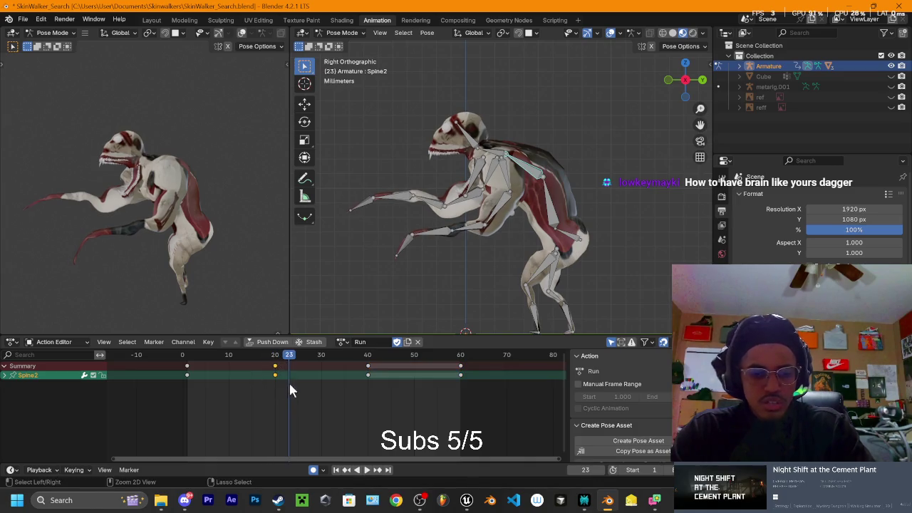
key("space")
key("space")
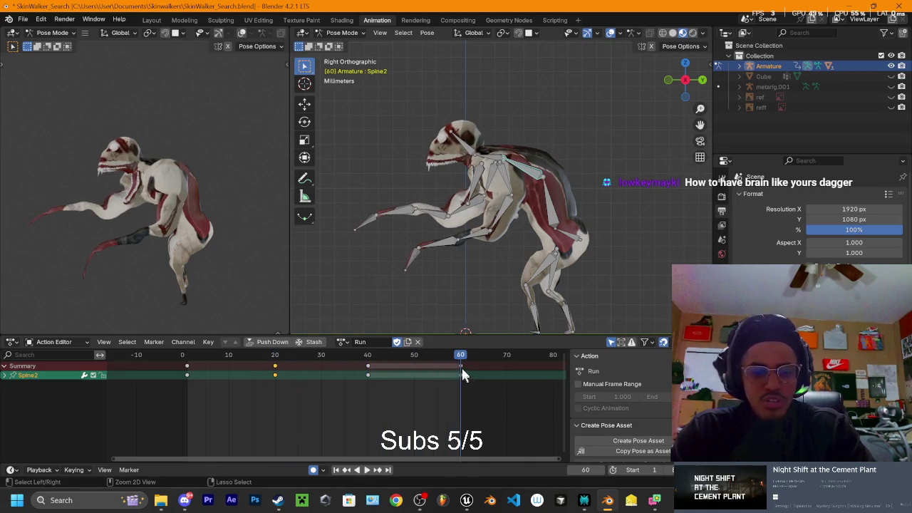
key("ctrl+v")
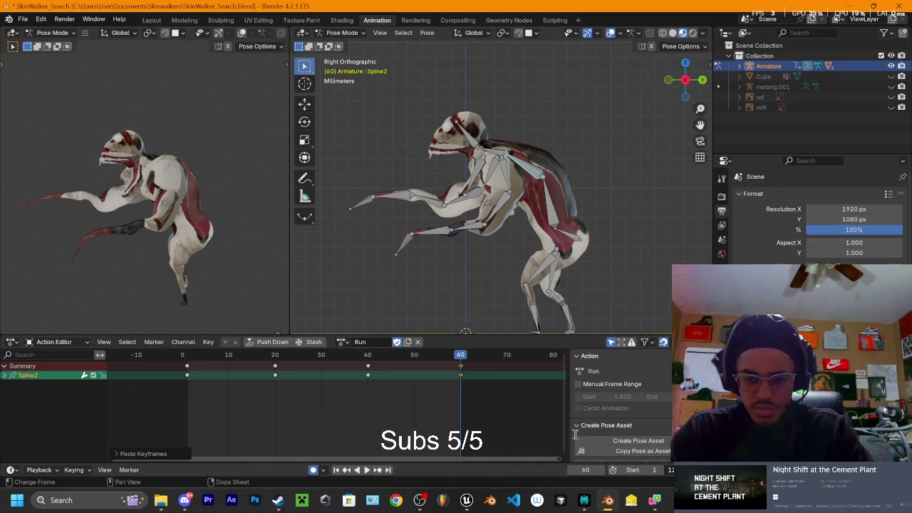
key("space")
Step: Paste the frame 60 Spine2 pose at frame 80 and preview the longer loop
left_click(517, 370)
key("space")
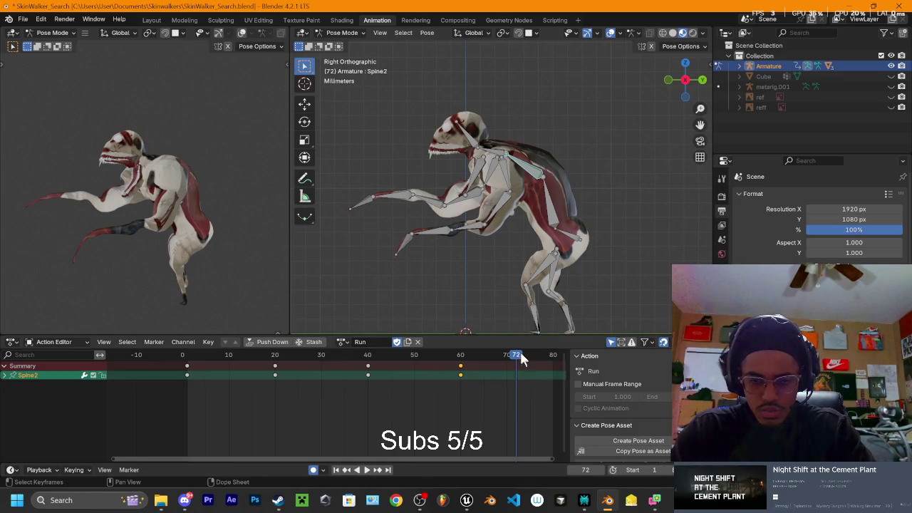
left_click_drag(307, 372, 187, 371)
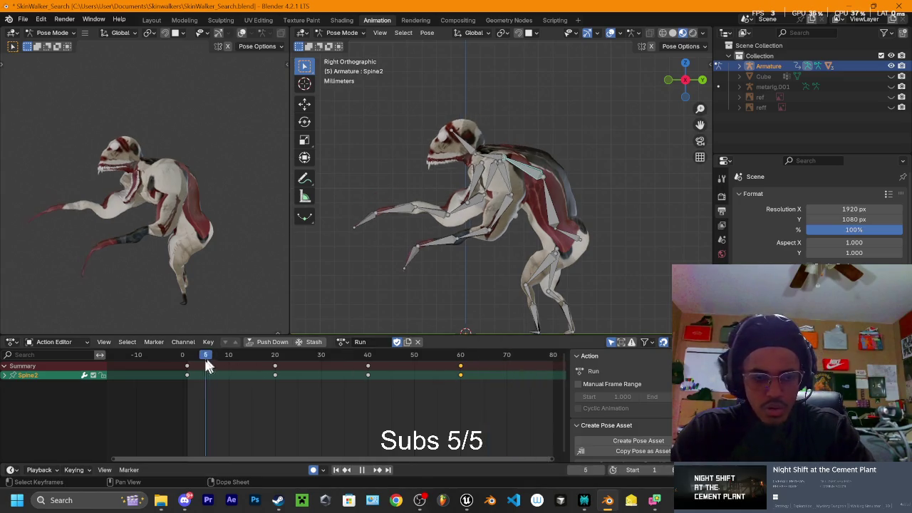
left_click(499, 359)
key("space")
key("ctrl+v")
key("space")
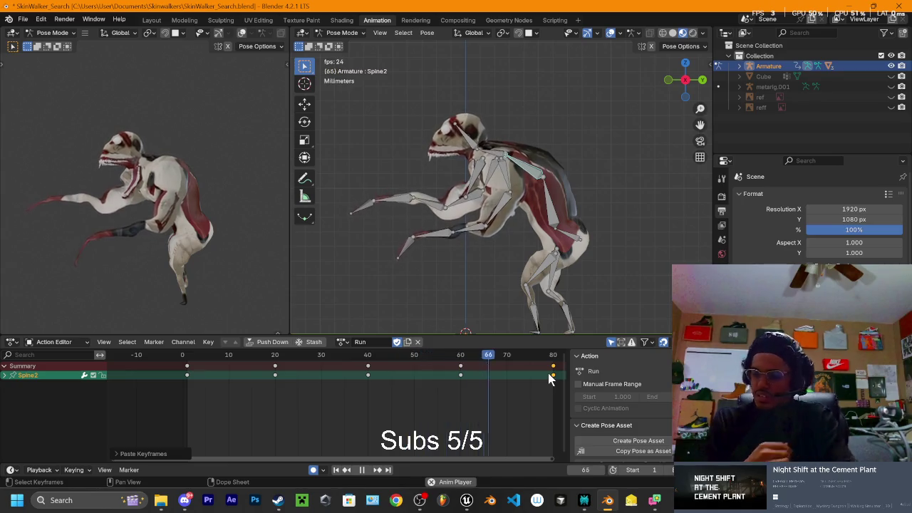
key("space")
key("space")
Step: Review the poses up to frame 60, return to frame 1, then switch to Discord
left_click_drag(269, 387, 460, 386)
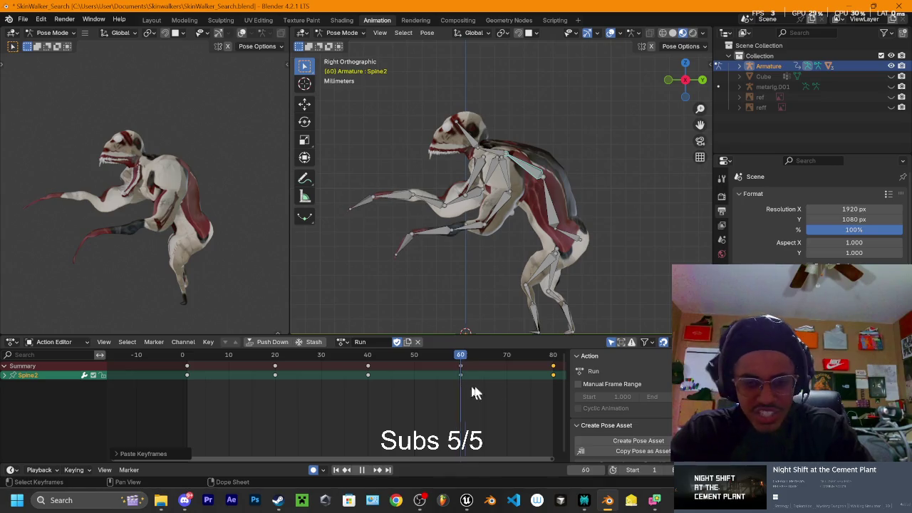
left_click(188, 380)
key("space")
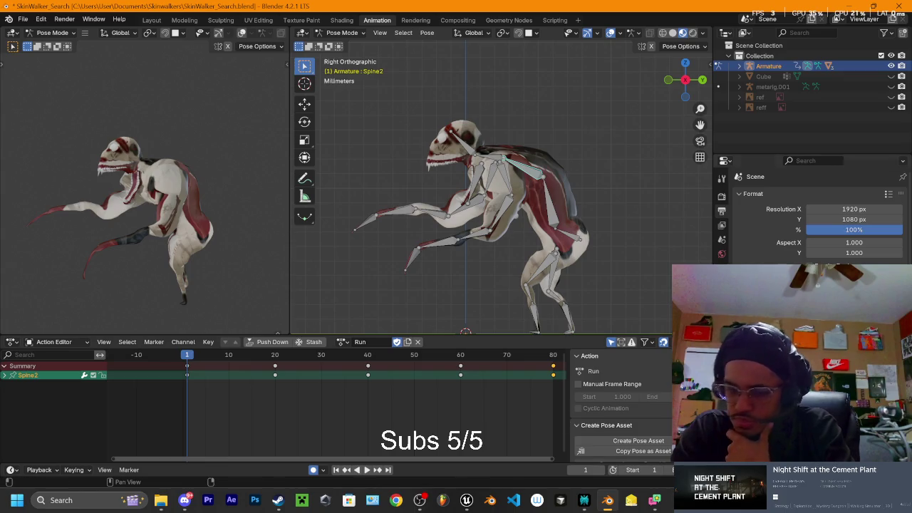
left_click(184, 500)
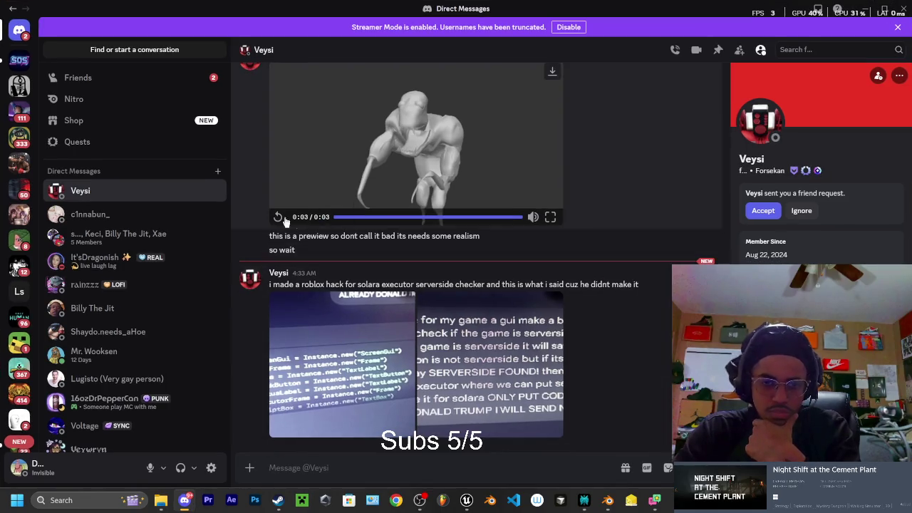
Step: Replay the creature preview video in the Discord DM, then minimize Discord back to Blender
left_click(278, 217)
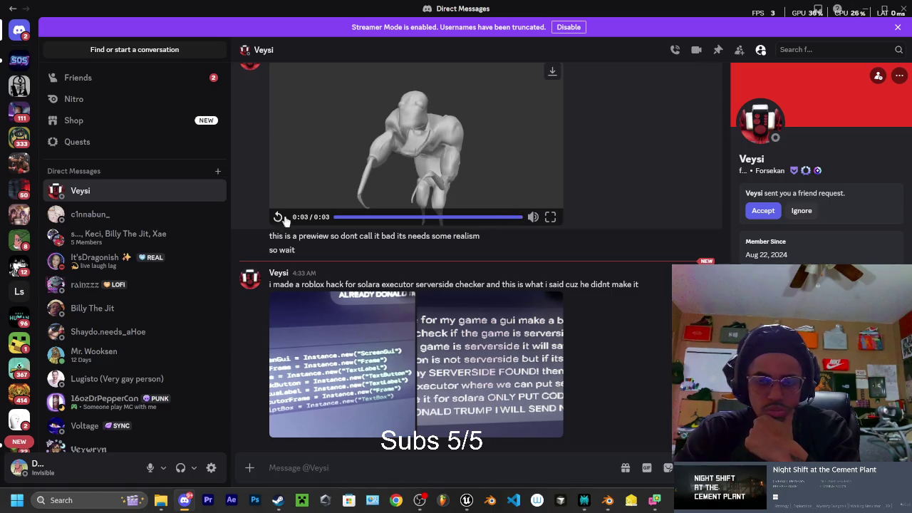
left_click(863, 10)
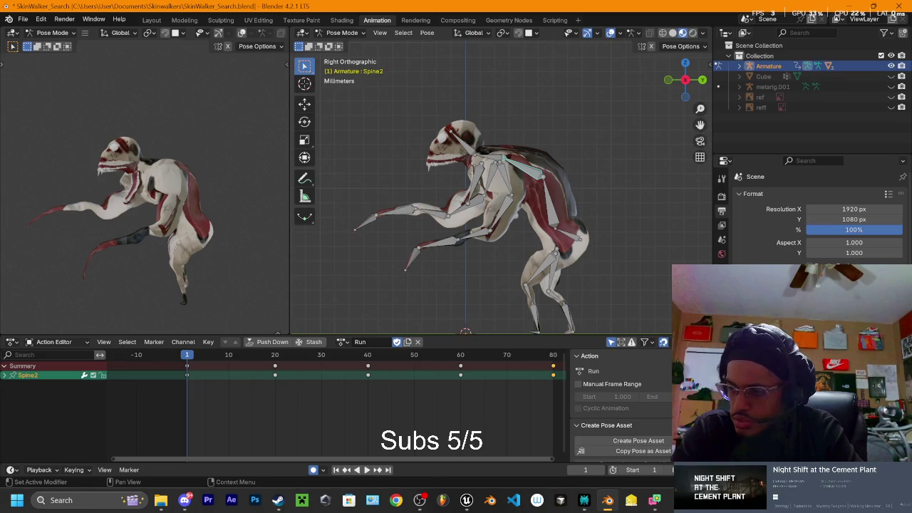
key("alt+Tab")
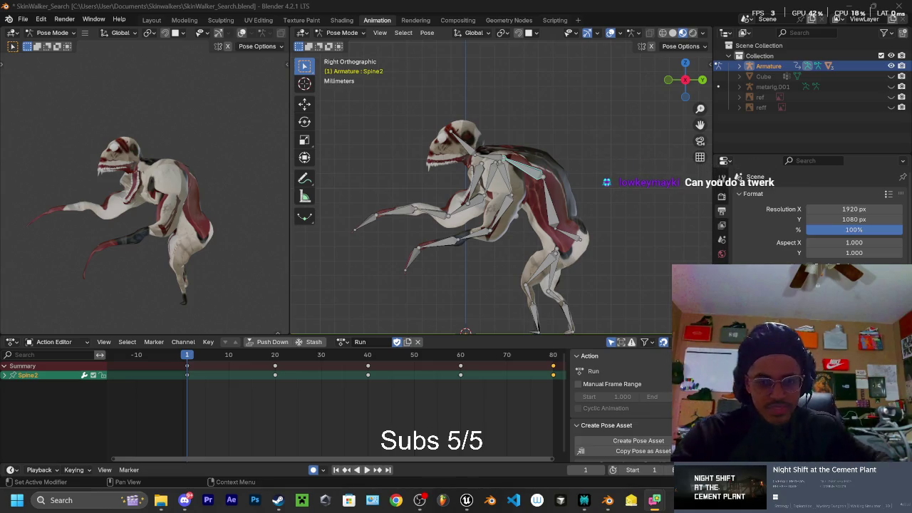
left_click(577, 241)
key("r")
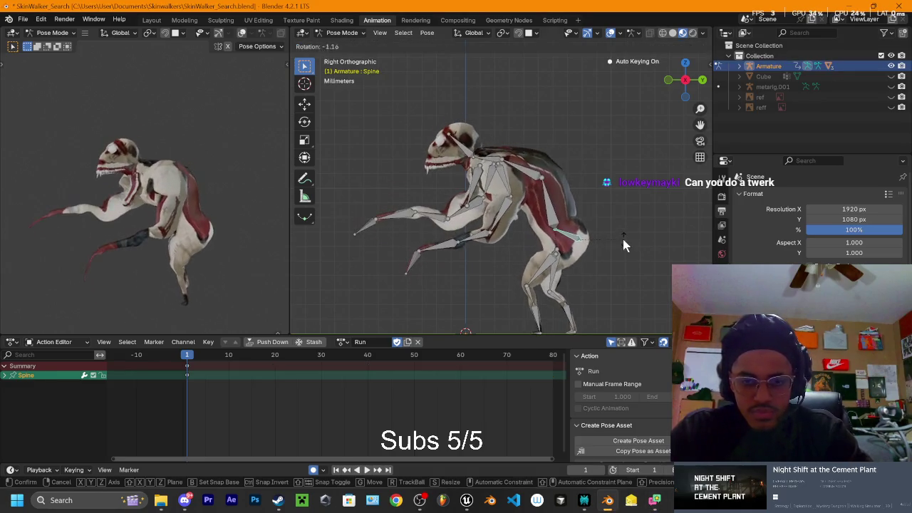
key("Escape")
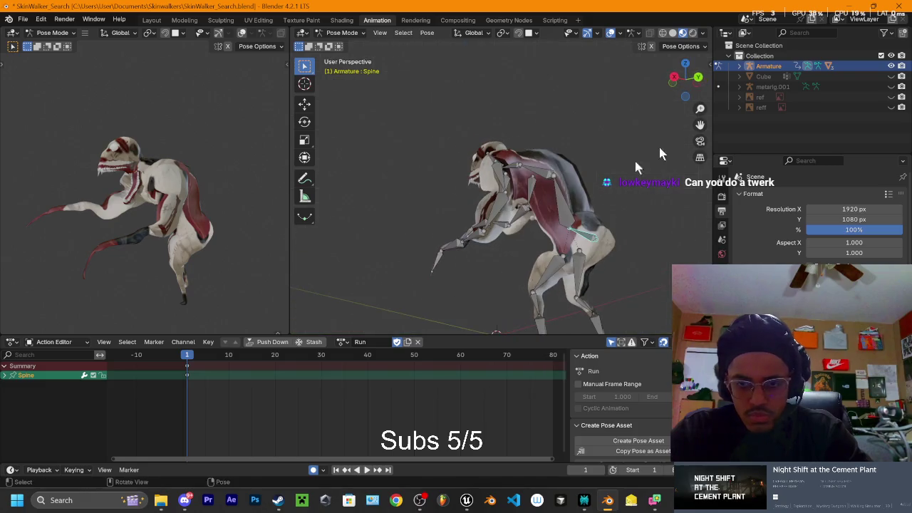
left_click(695, 78)
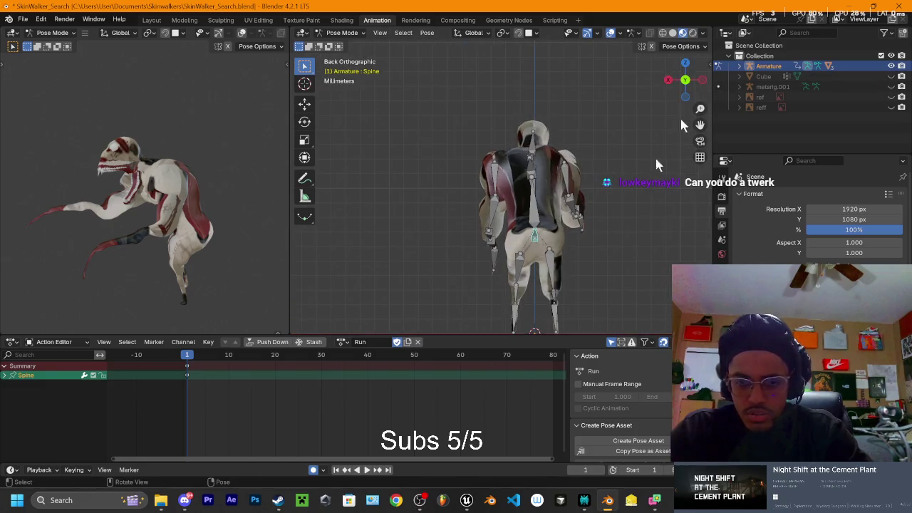
left_click(703, 81)
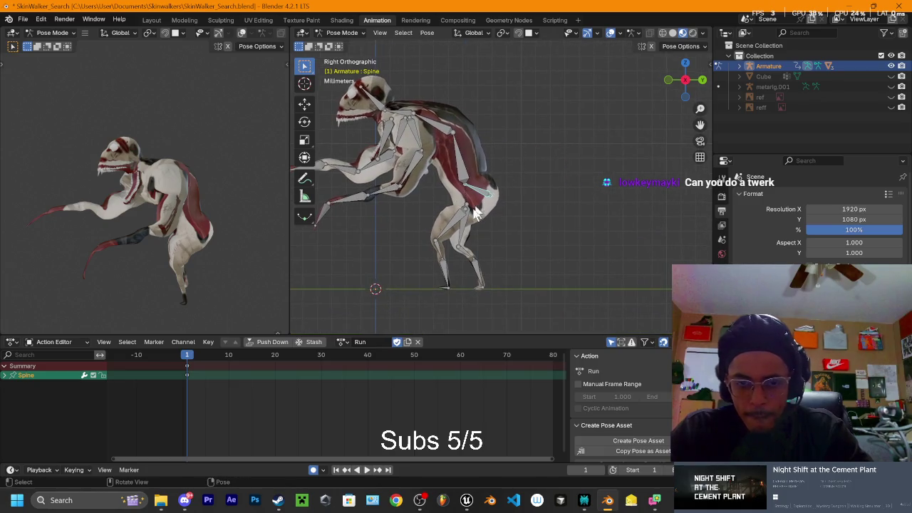
key("g")
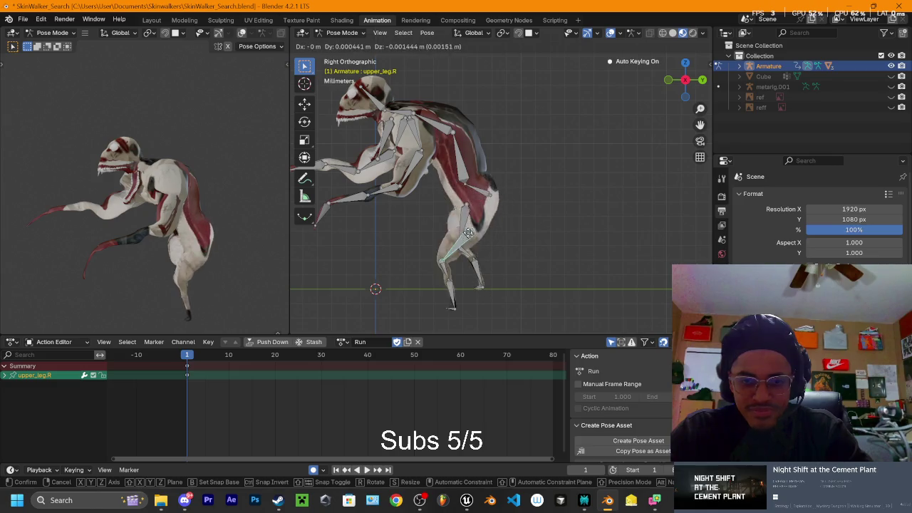
right_click(483, 226)
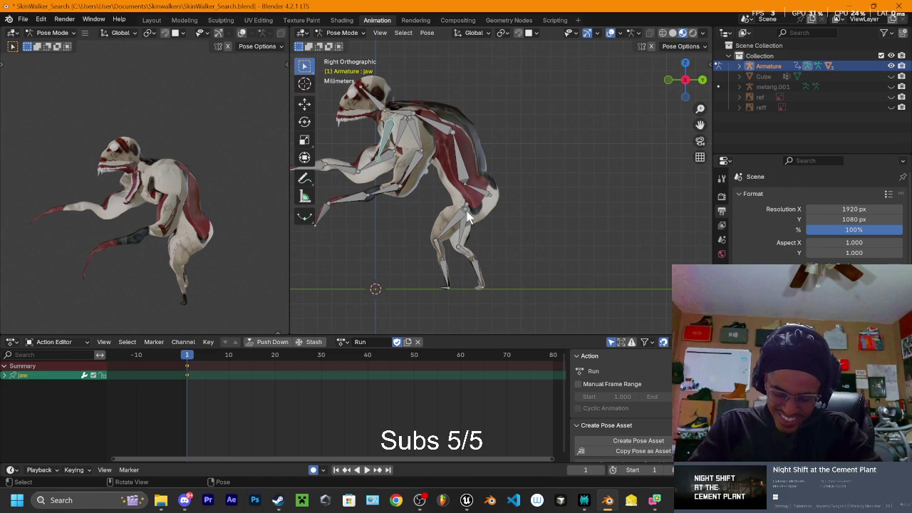
mouse_move(437, 183)
middle_mouse_down()
mouse_move(540, 168)
mouse_move(583, 228)
middle_mouse_up()
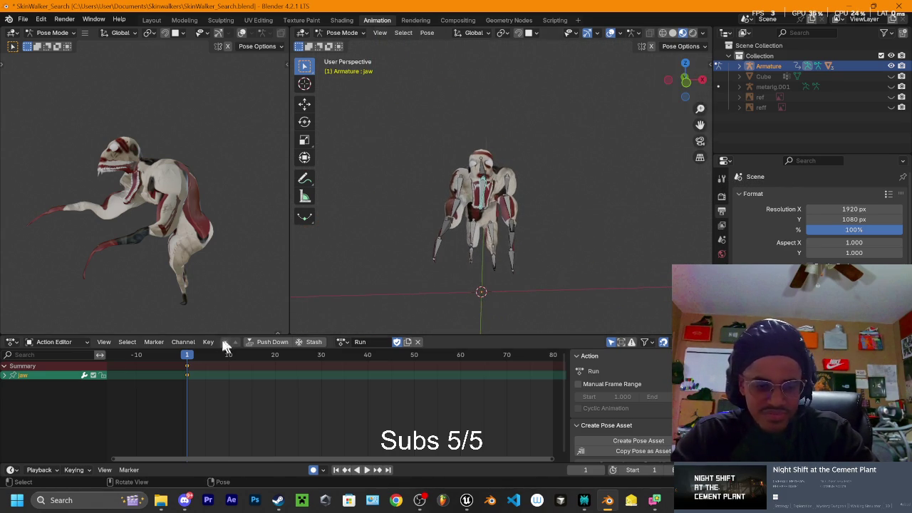
key("space")
middle_click_drag(442, 256, 506, 215)
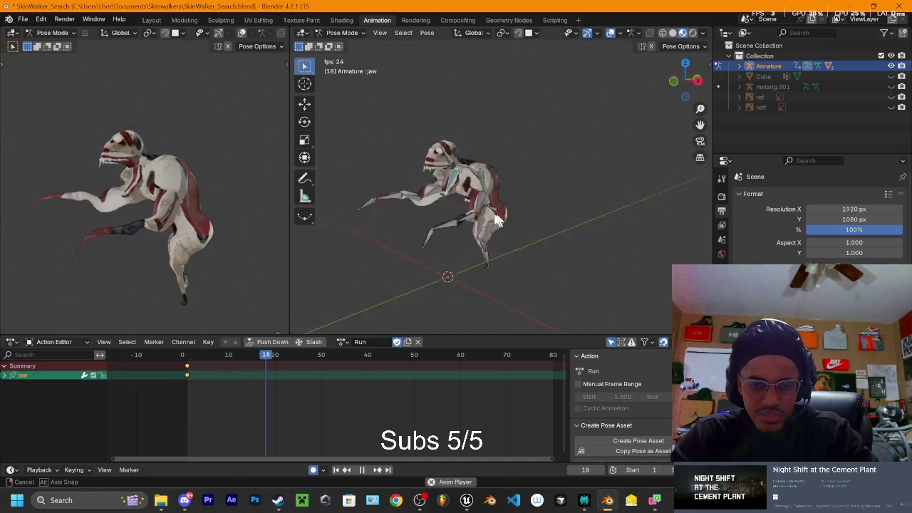
left_click(690, 79)
key("space")
left_click(509, 213)
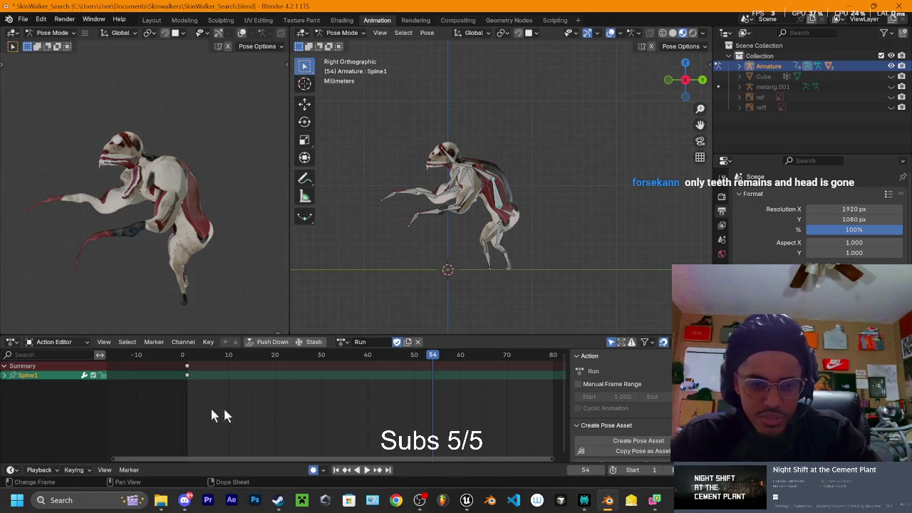
Step: Rotate Spine1 into a bend keyed at frame 20 and preview it
left_click_drag(220, 358, 238, 374)
key("space")
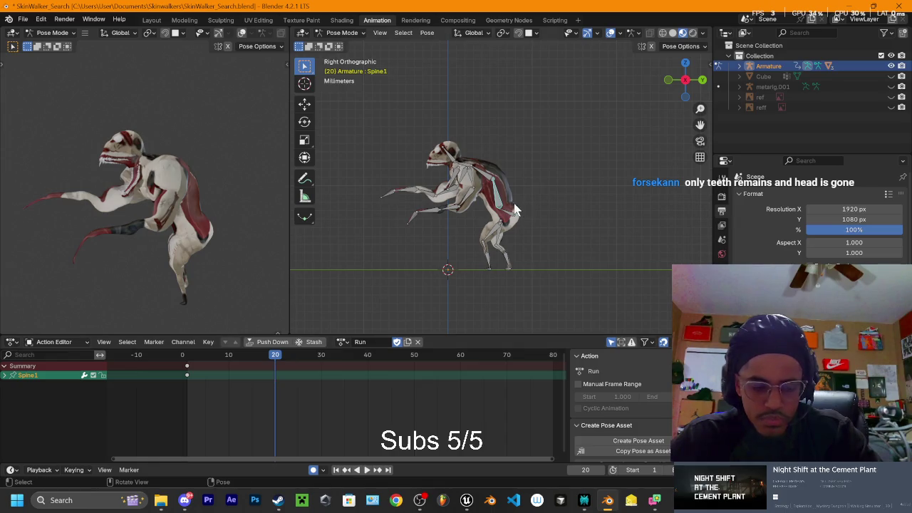
scroll(517, 204, "up", 2)
key("r")
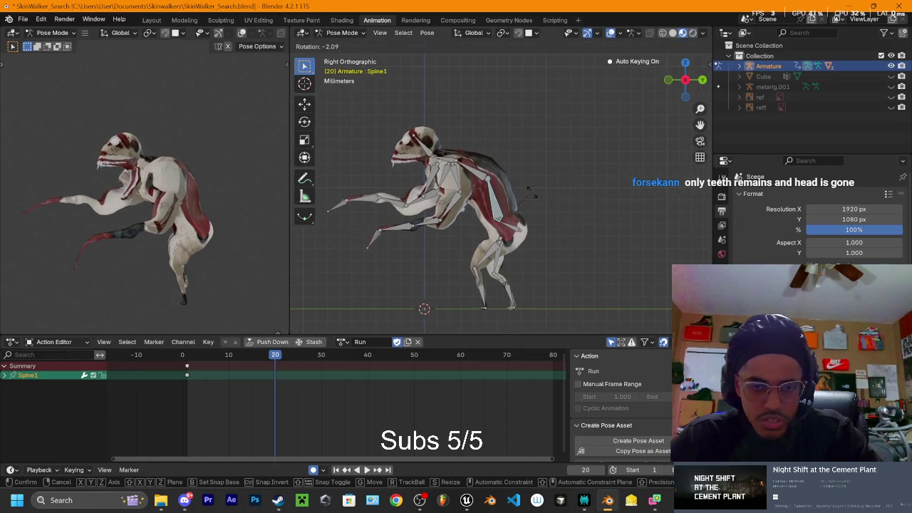
left_click(548, 202)
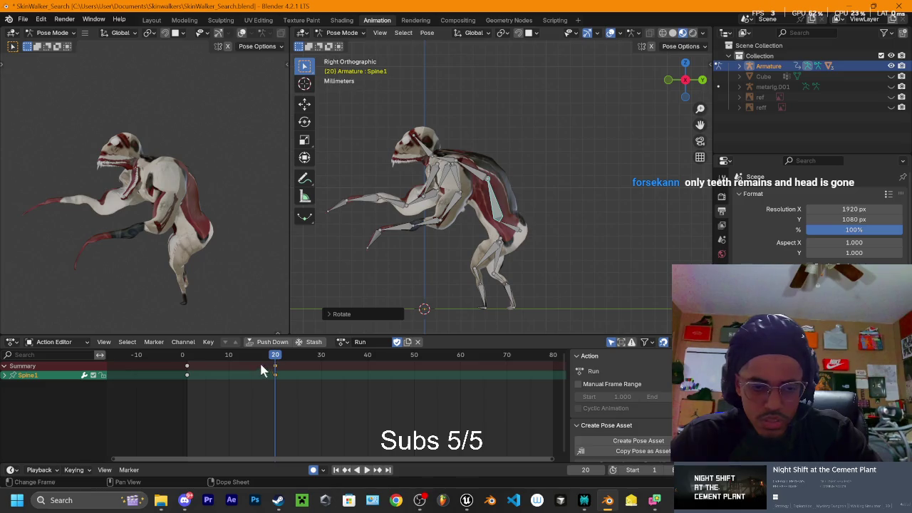
left_click(297, 382)
key("space")
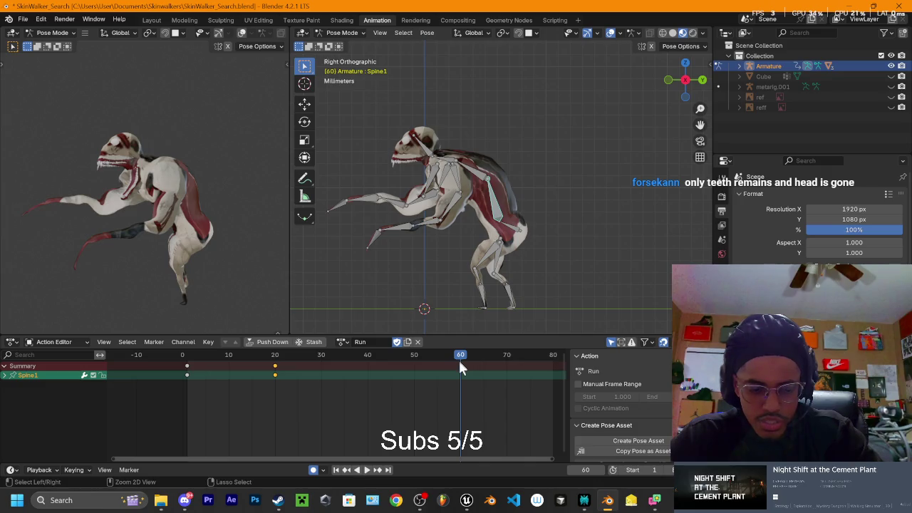
Step: Paste the Spine1 keys at frames 60, 40 and 80 and play the loop
key("ctrl+v")
left_click(187, 375)
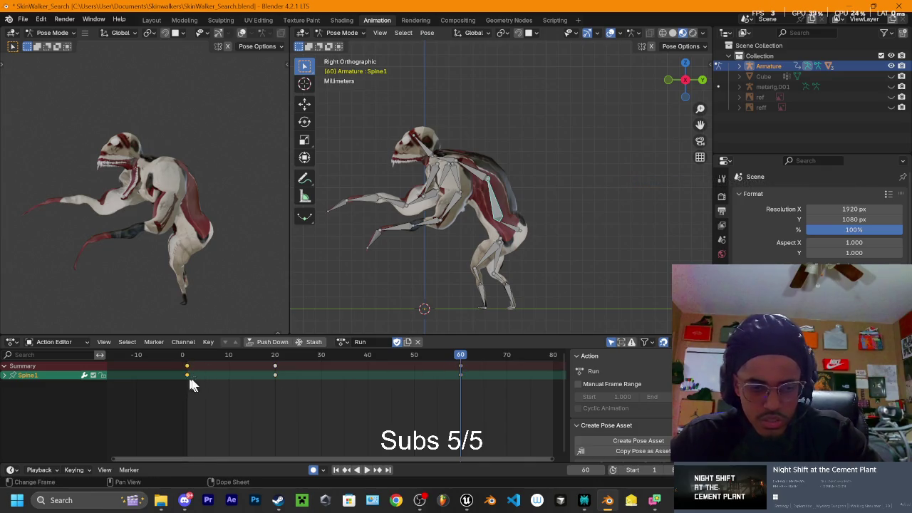
left_click(368, 355)
key("ctrl+v")
left_click(549, 355)
key("ctrl+v")
key("space")
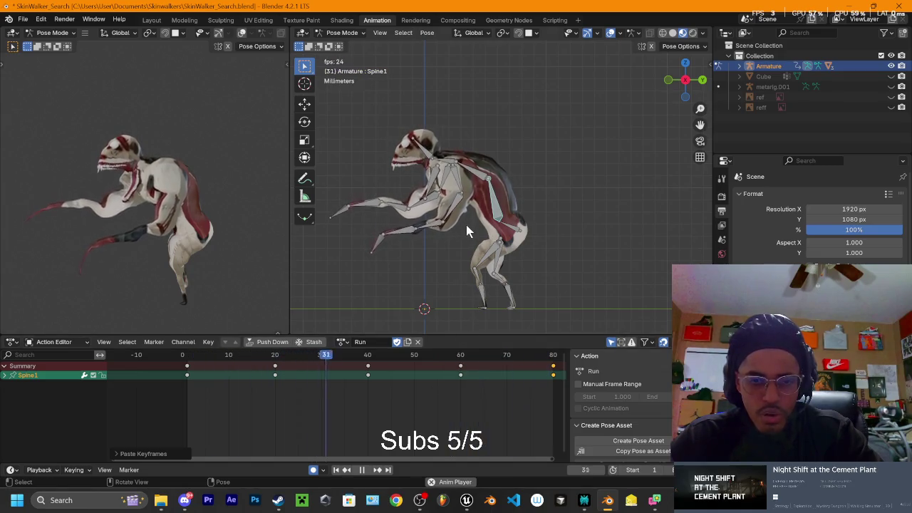
key("space")
left_click(450, 166)
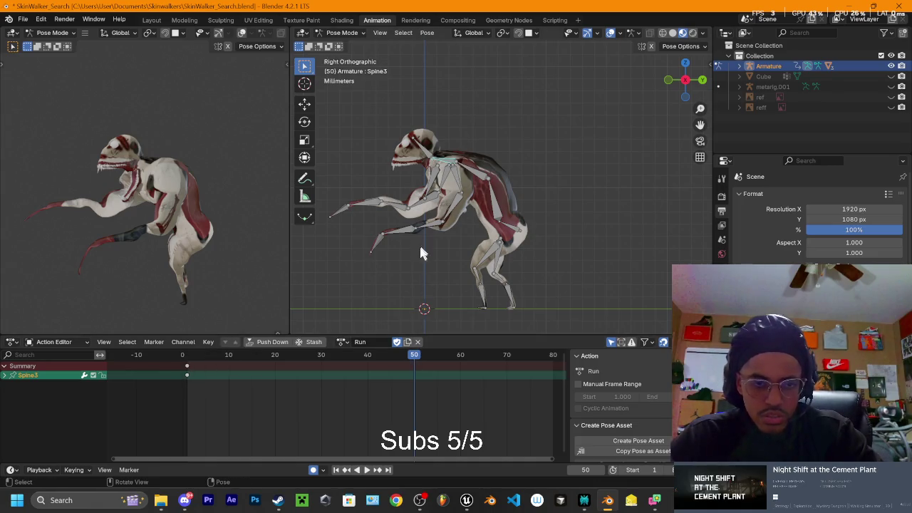
Step: Rotate Spine3 about the global Z axis at the start frame
key("r")
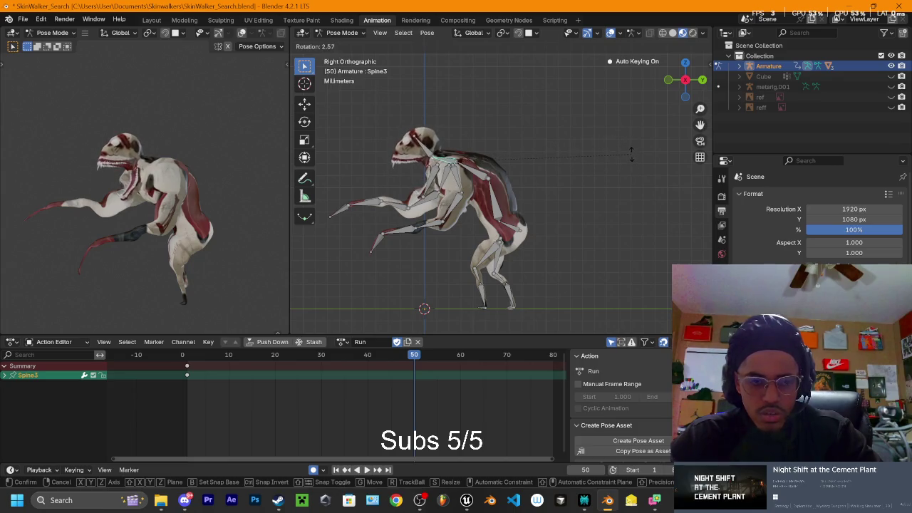
key("y")
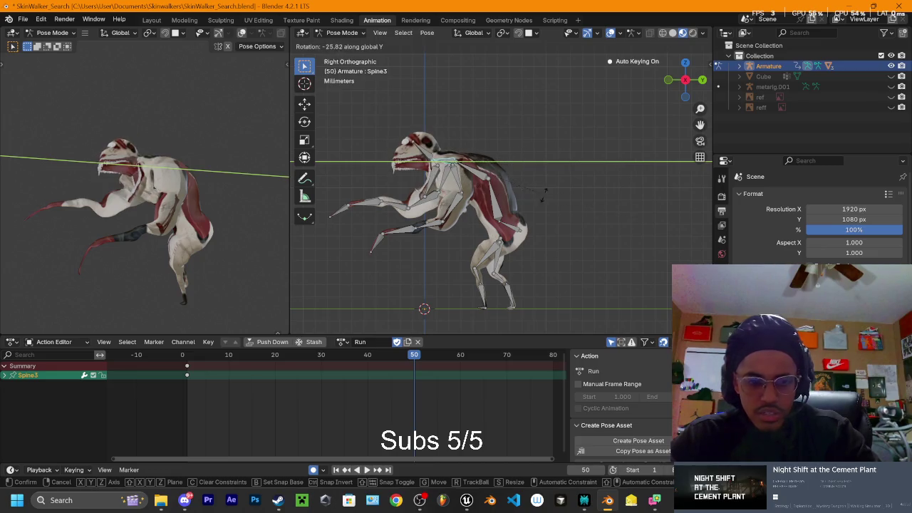
key("z")
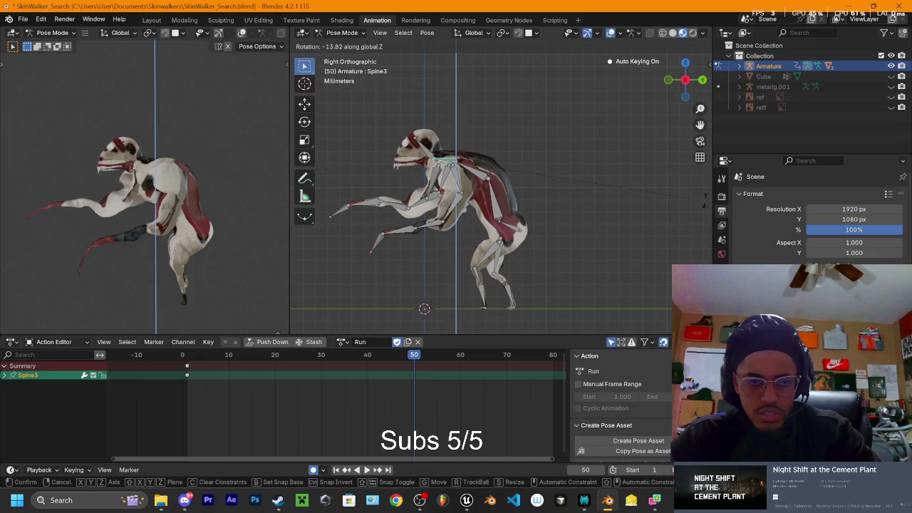
left_click(340, 218)
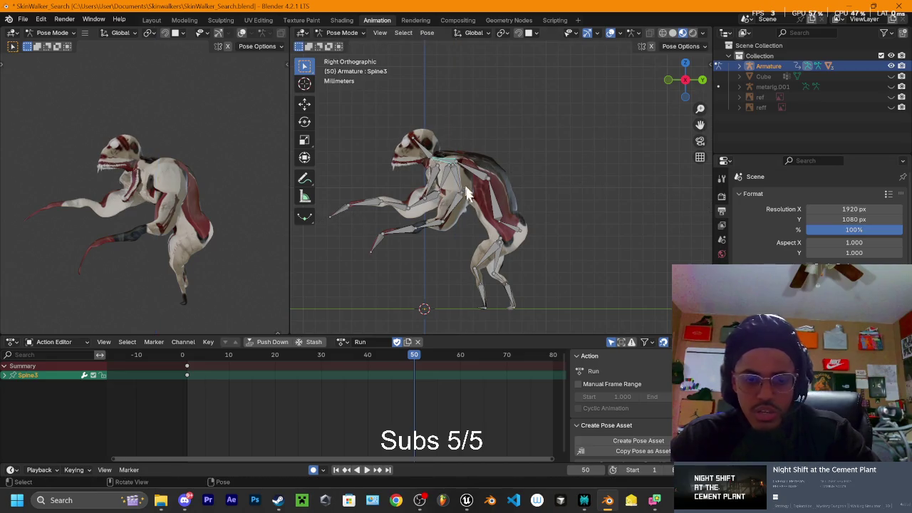
Step: Key a new Spine3 rotation at frame 20 and preview it
left_click_drag(417, 362, 191, 367)
key("space")
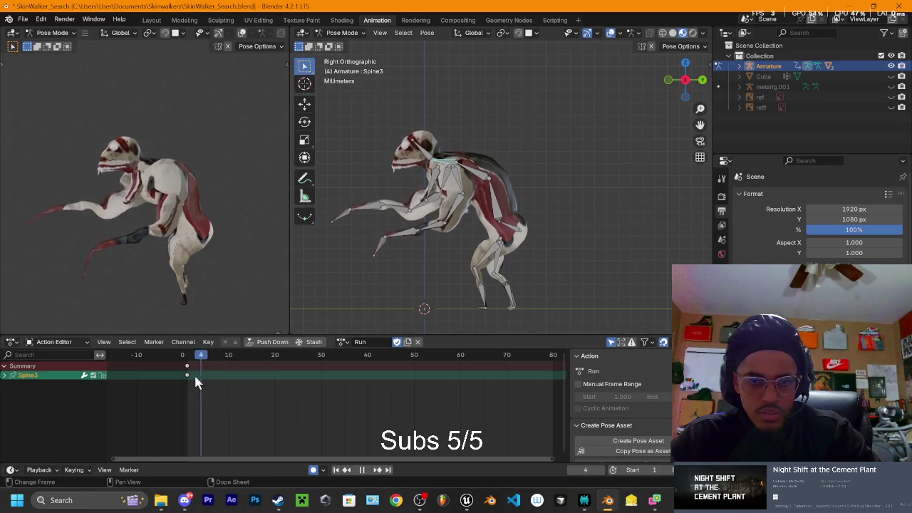
key("space")
key("r")
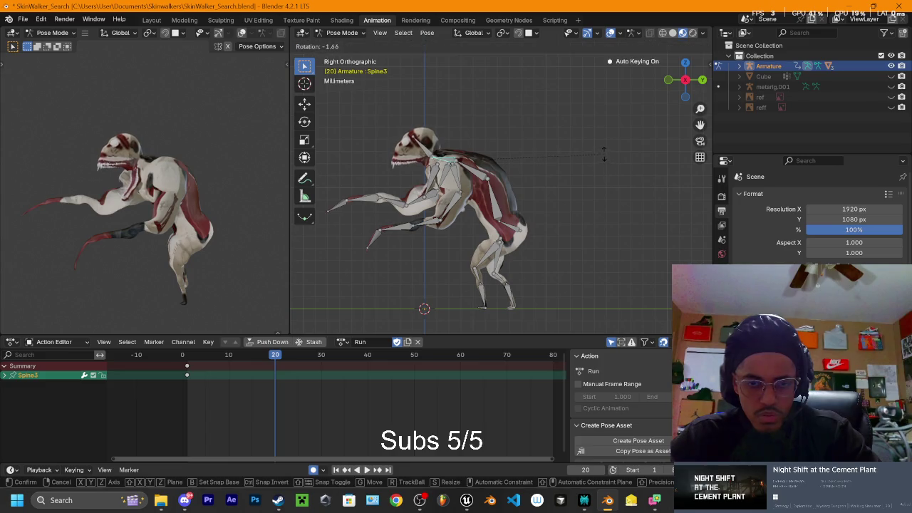
left_click(599, 147)
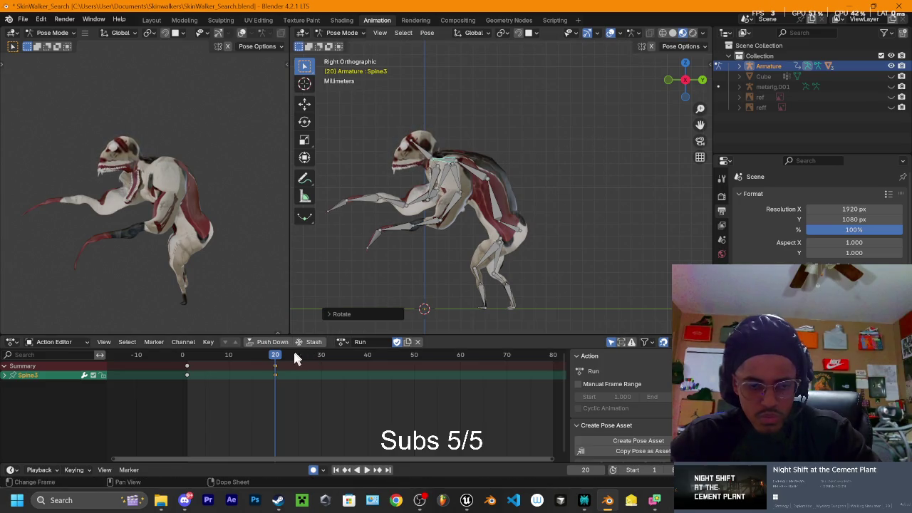
key("space")
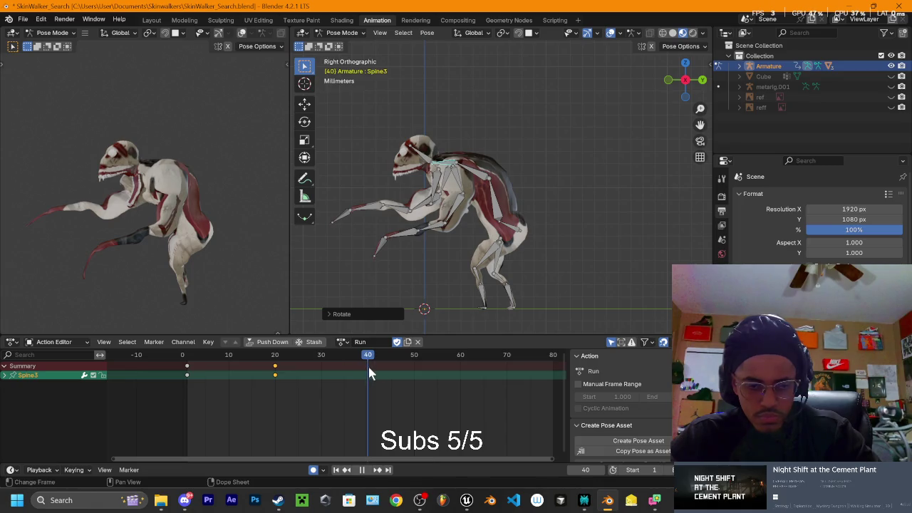
key("space")
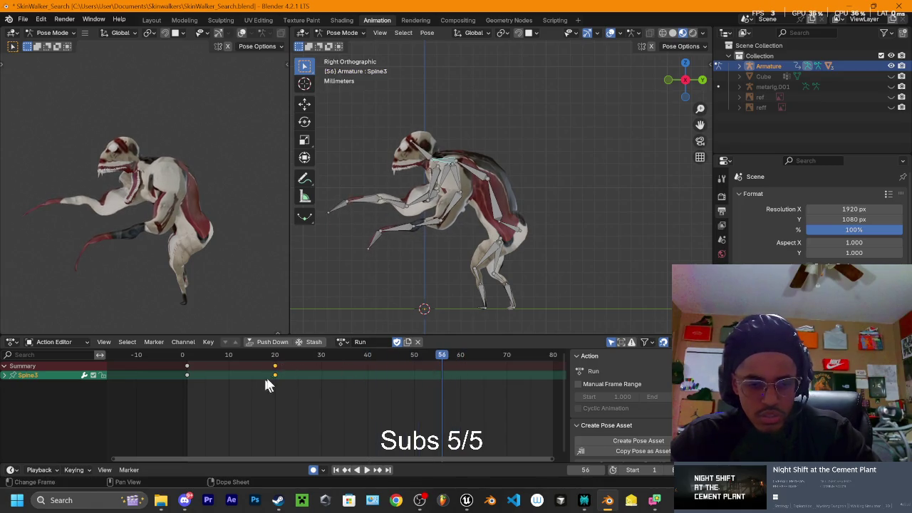
Step: Paste the Spine3 pose at frames 60, 40 and 80
left_click_drag(442, 361, 462, 375)
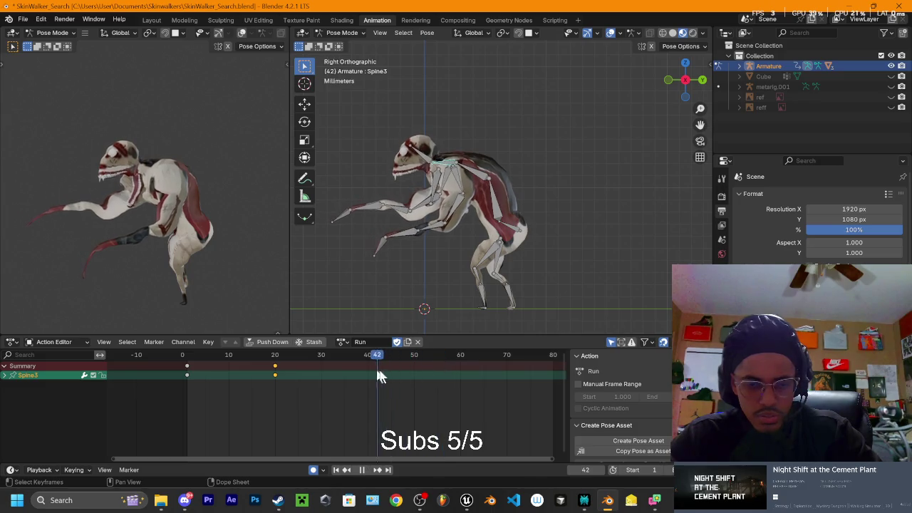
key("i")
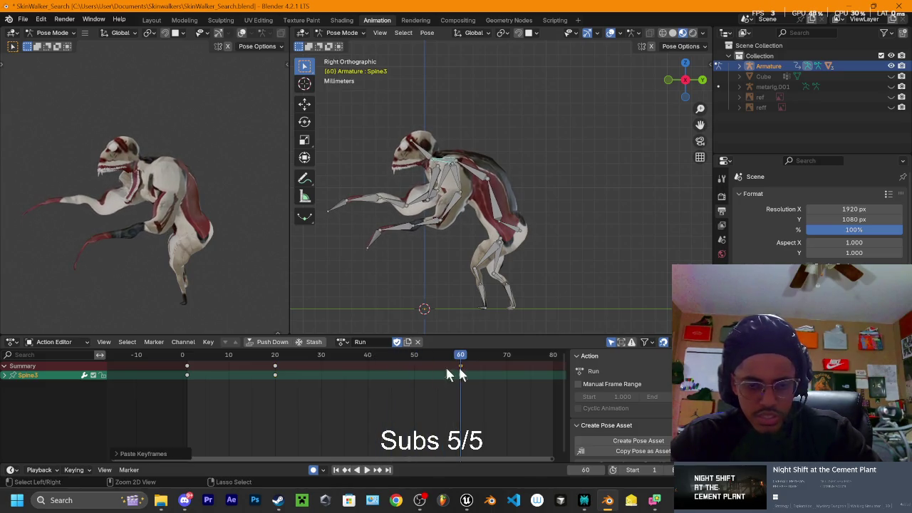
left_click(186, 374)
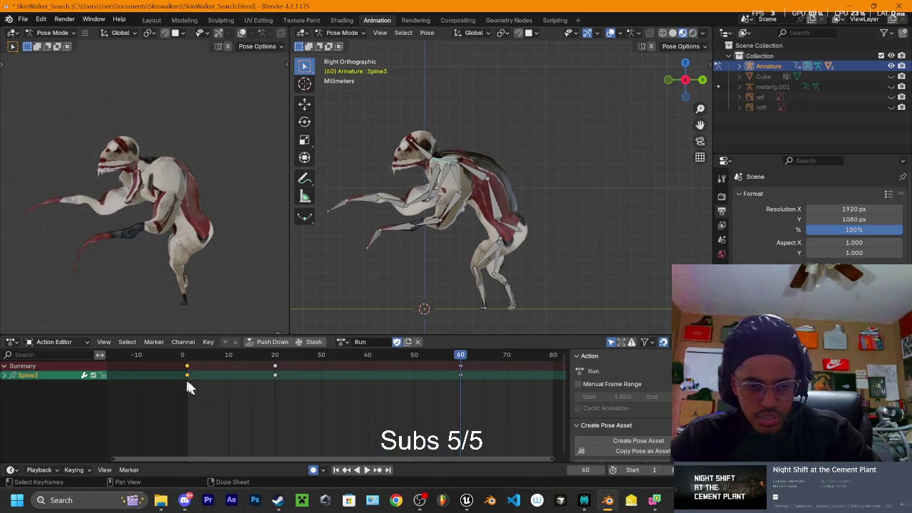
left_click(365, 356)
key("ctrl+v")
mouse_move(366, 355)
left_mouse_down()
mouse_move(551, 360)
mouse_move(189, 357)
left_mouse_up()
key("ctrl+v")
key("KP_1")
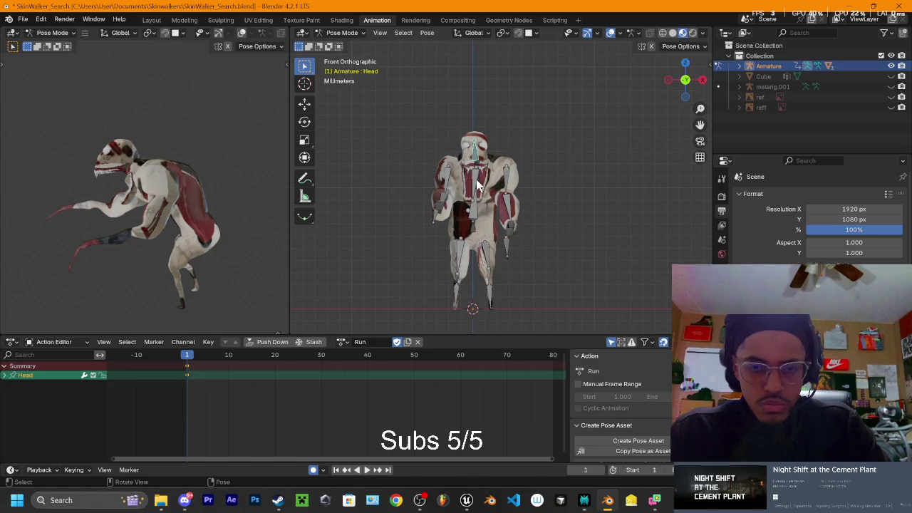
Step: Turn the Head bone about global Z to face forward at frame 1
left_click(476, 155, "shift")
key("r")
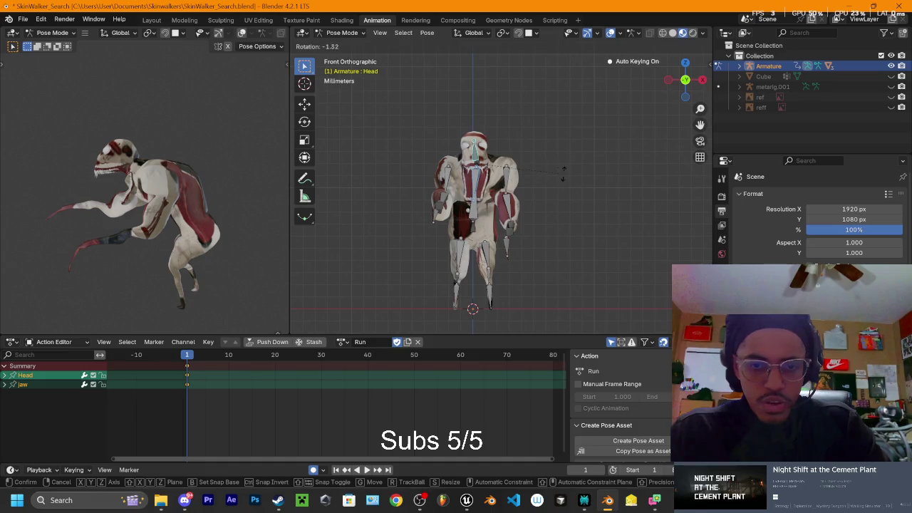
key("x")
key("z")
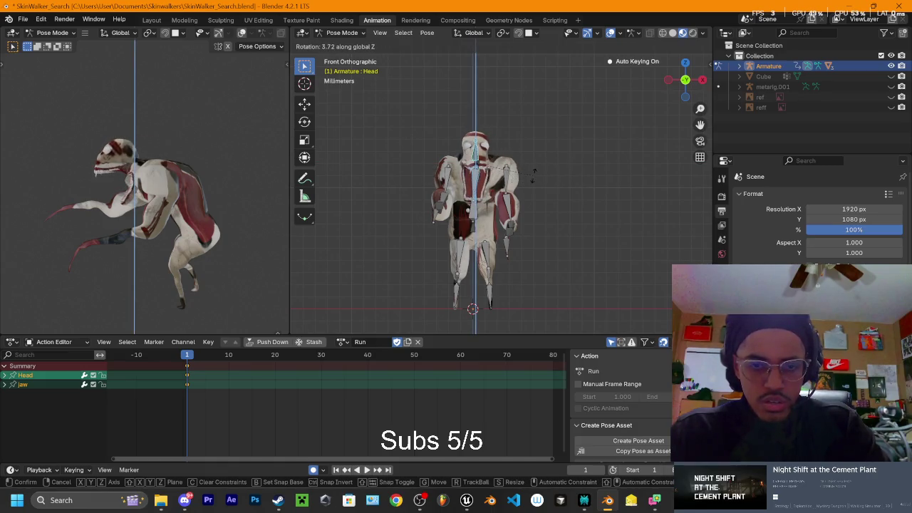
left_click(543, 170)
Step: From the top view, tilt the Head bone downward
left_click(702, 80)
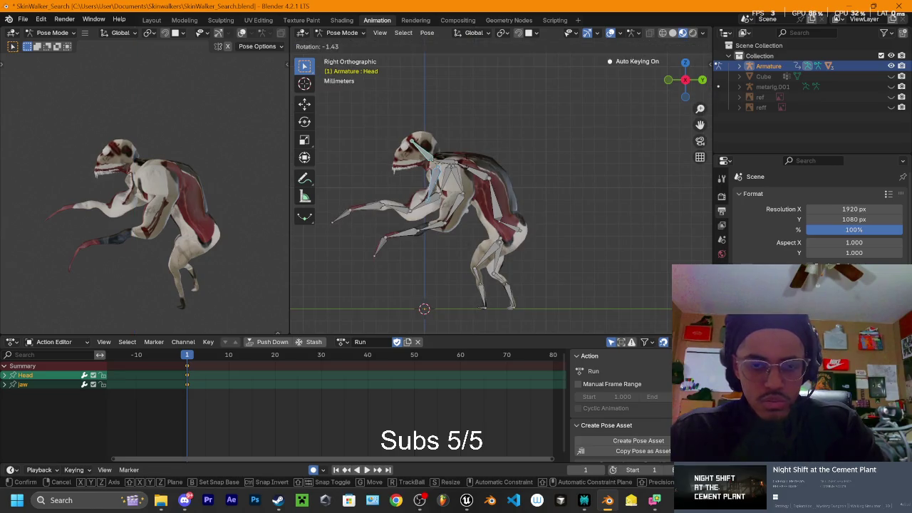
key("KP_7")
key("r")
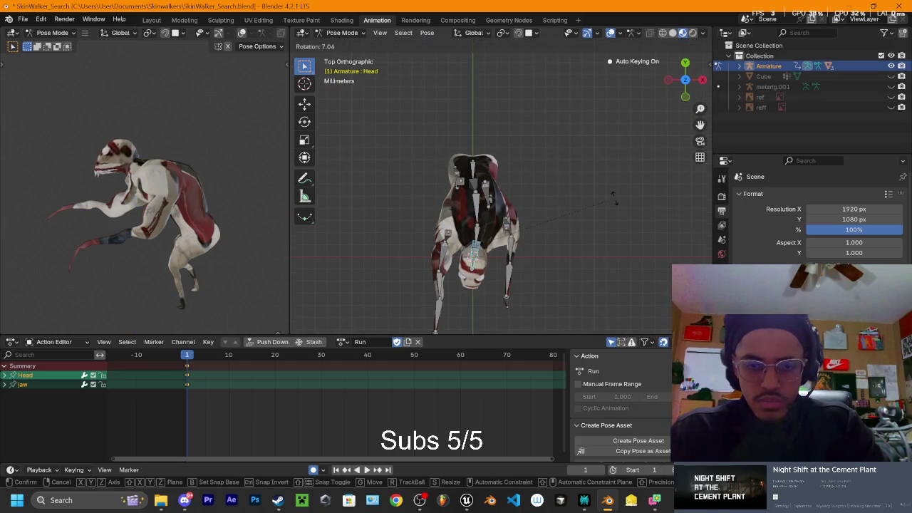
left_click(496, 316)
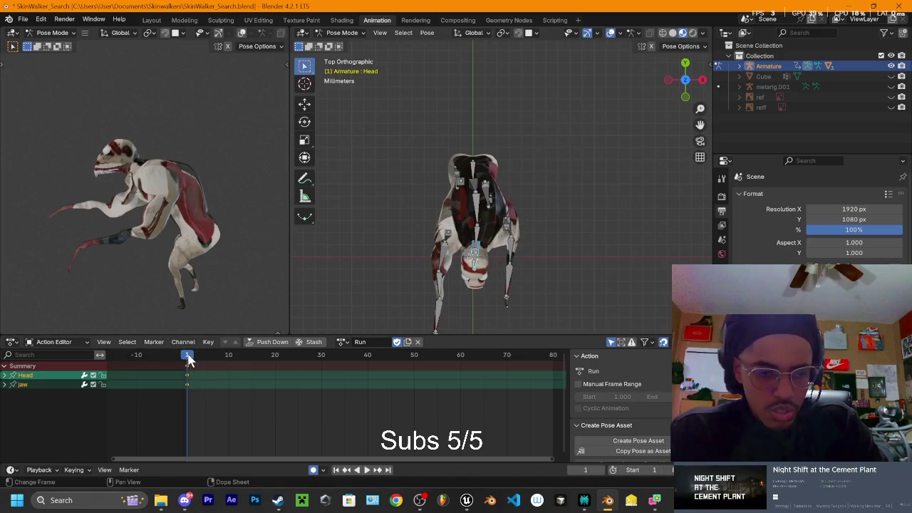
Step: Move to frame 20 and begin turning the Head bone about 23 degrees
mouse_move(189, 360)
left_mouse_down()
mouse_move(318, 364)
mouse_move(322, 375)
left_mouse_up()
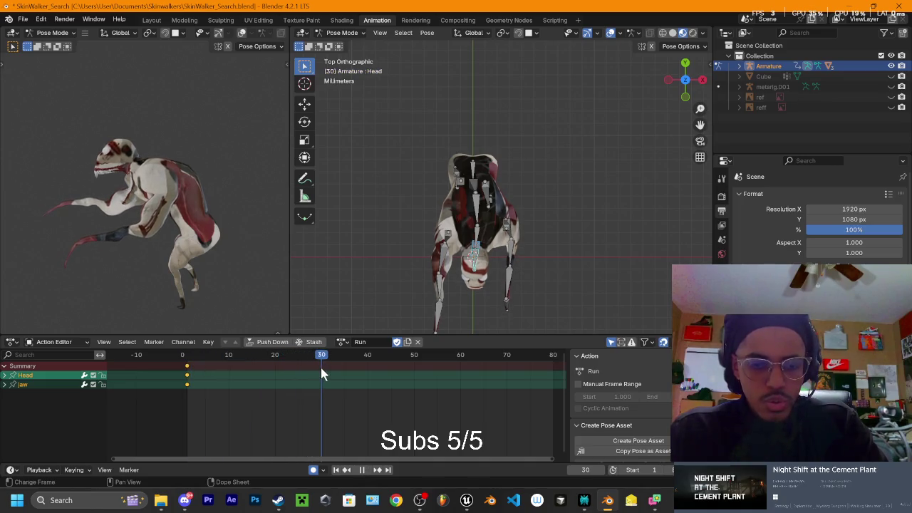
left_click_drag(322, 369, 319, 364)
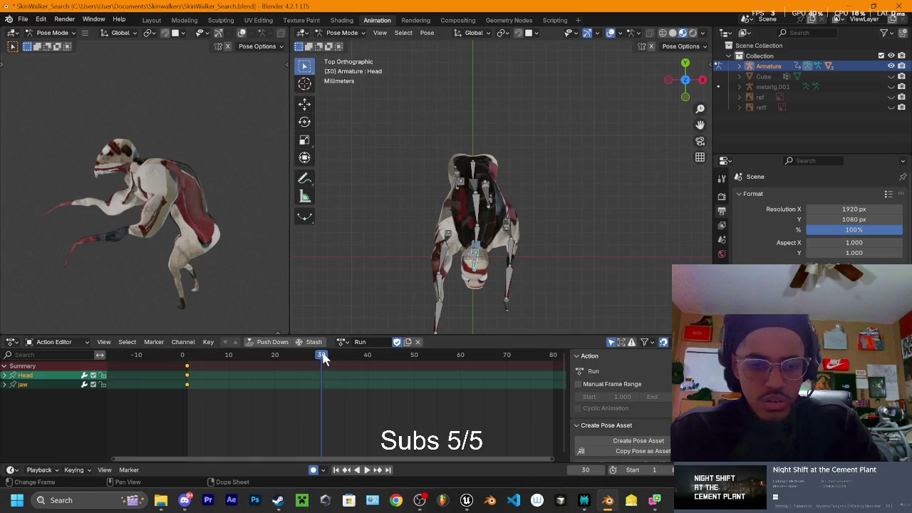
left_click_drag(322, 360, 274, 365)
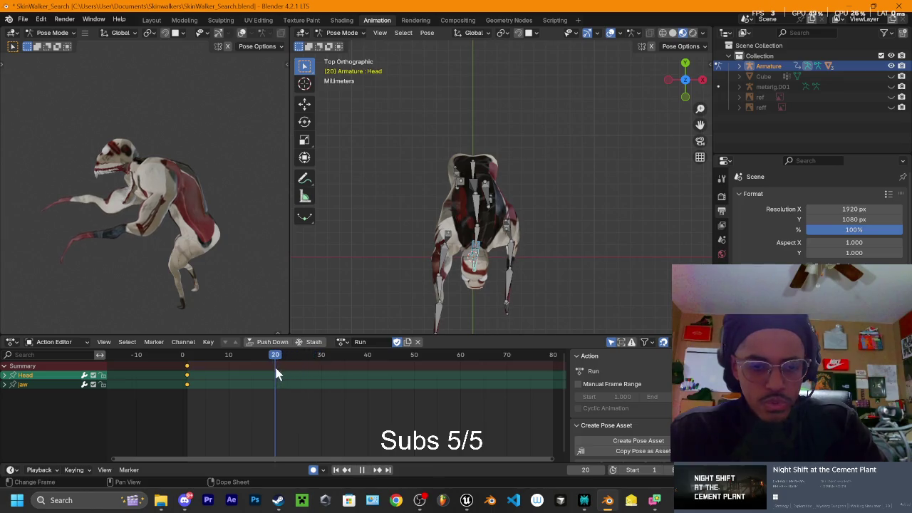
key("r")
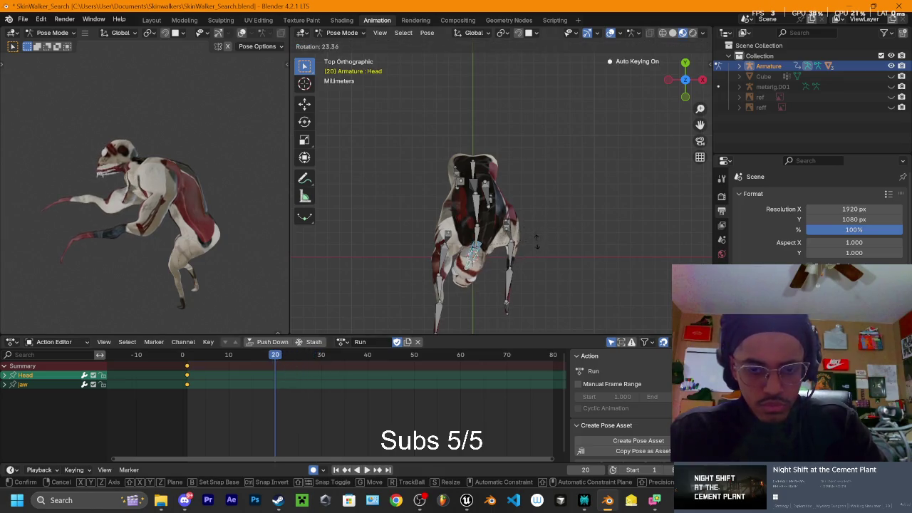
Step: Lock in the Head turn at frame 20 and select the jaw bone
left_click(516, 163)
left_click(702, 82)
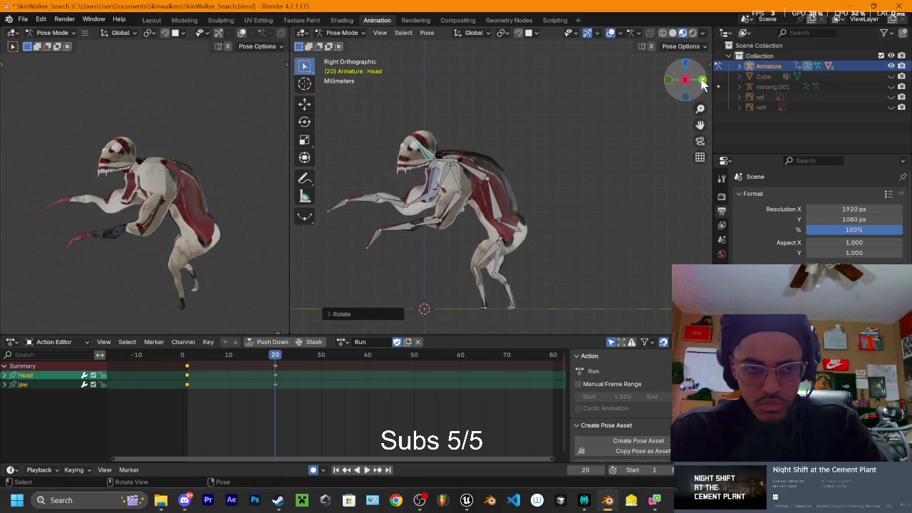
left_click(436, 178)
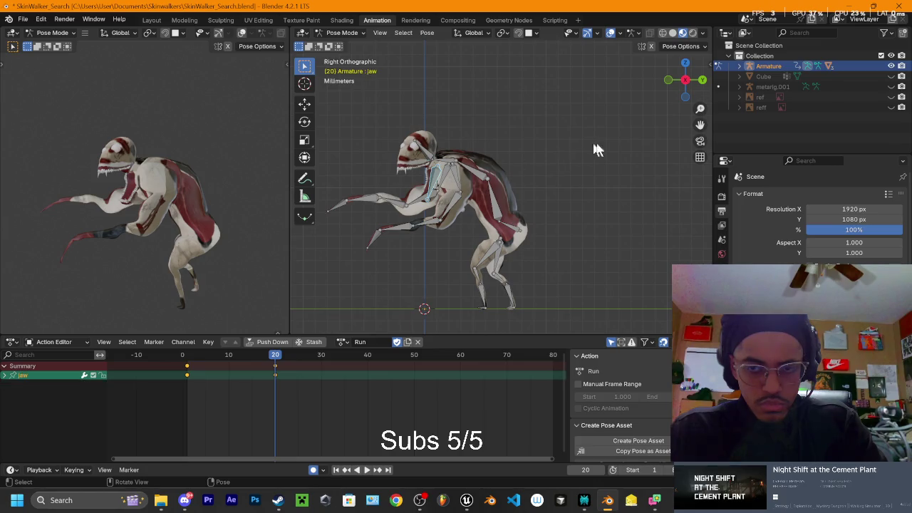
middle_click_drag(534, 138, 580, 138)
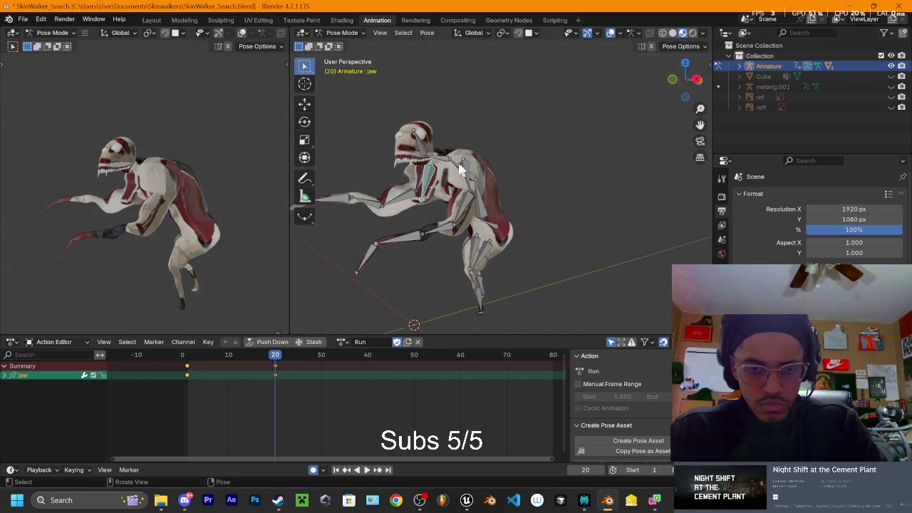
Step: Zoom in close on the jaw after abandoning two rotation attempts
key("r")
key("Escape")
key("r")
key("Escape")
middle_click_drag(585, 183, 706, 114)
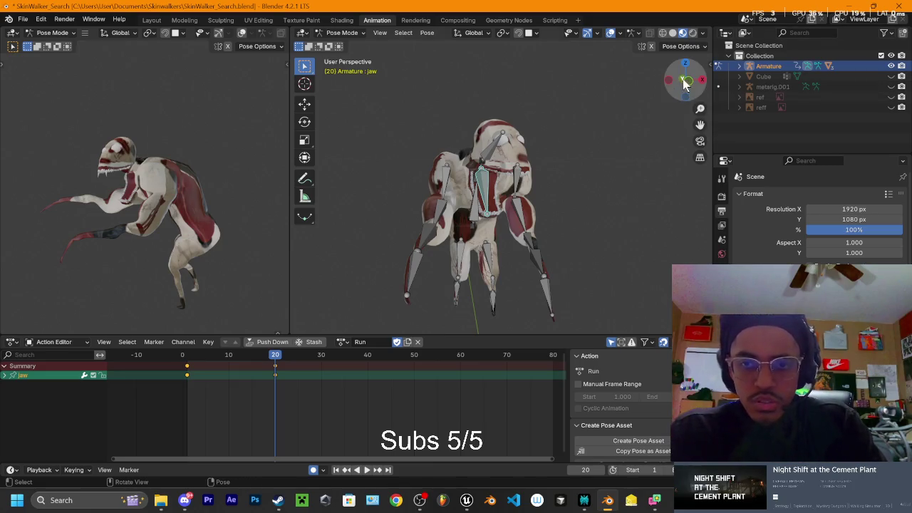
scroll(599, 167, "up", 3)
scroll(533, 154, "up", 2)
scroll(533, 153, "up", 2)
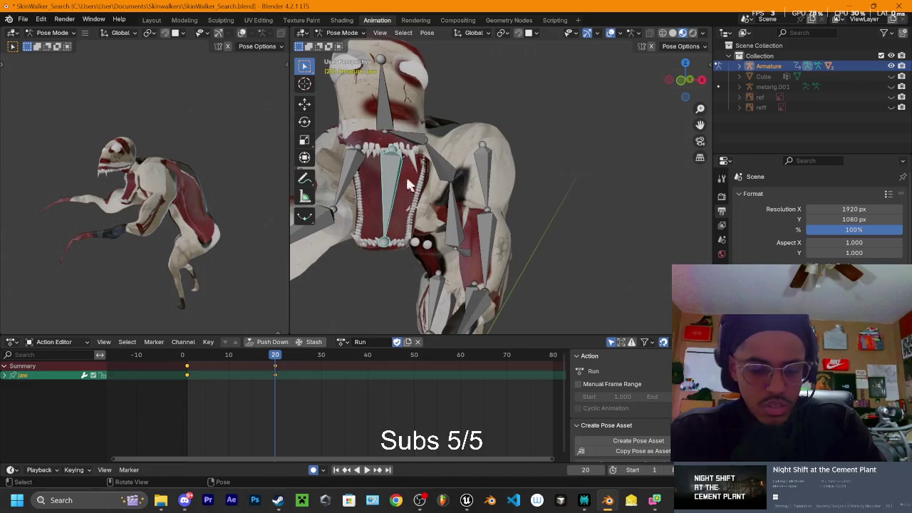
Step: Rotate the jaw open about global X, then about Y to close the mouth
key("r")
key("x")
key("z")
key("x")
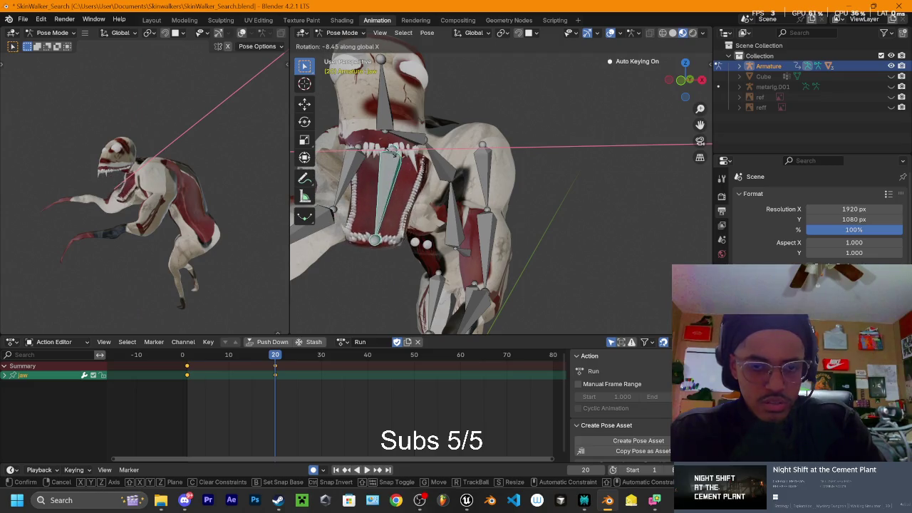
left_click(392, 157)
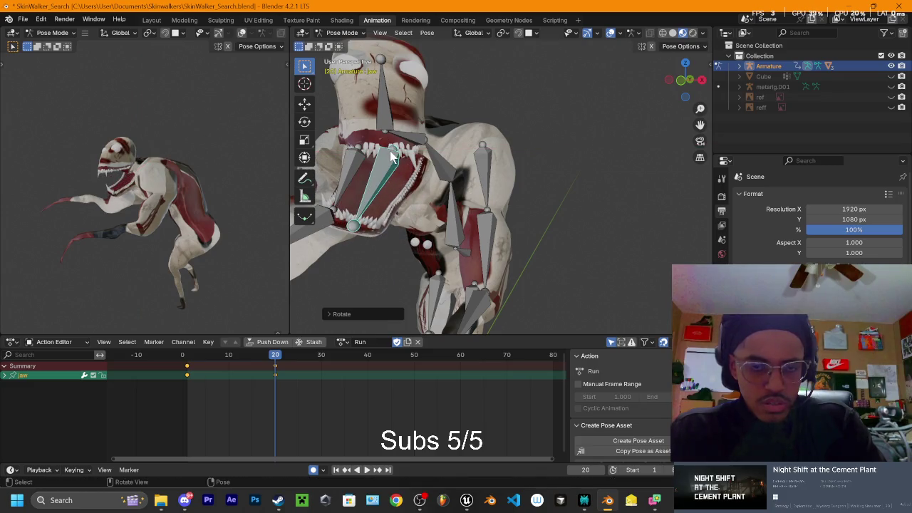
key("r")
key("z")
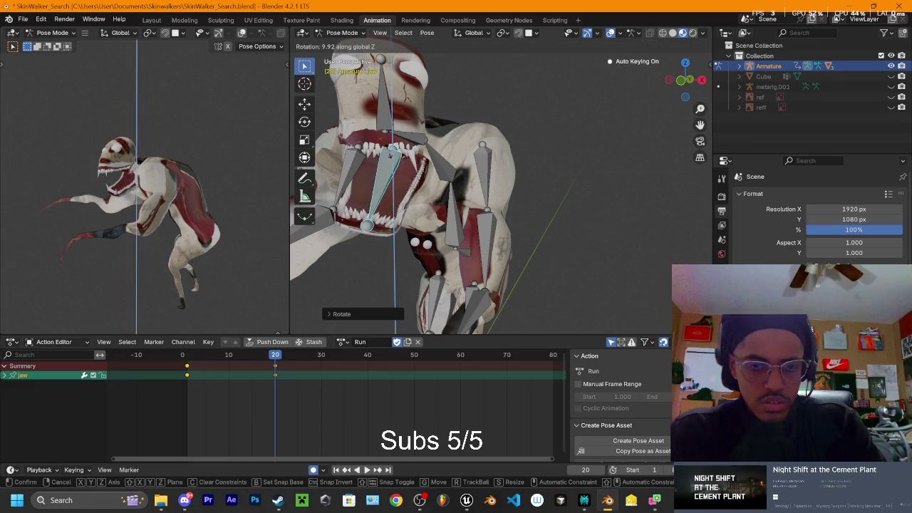
key("y")
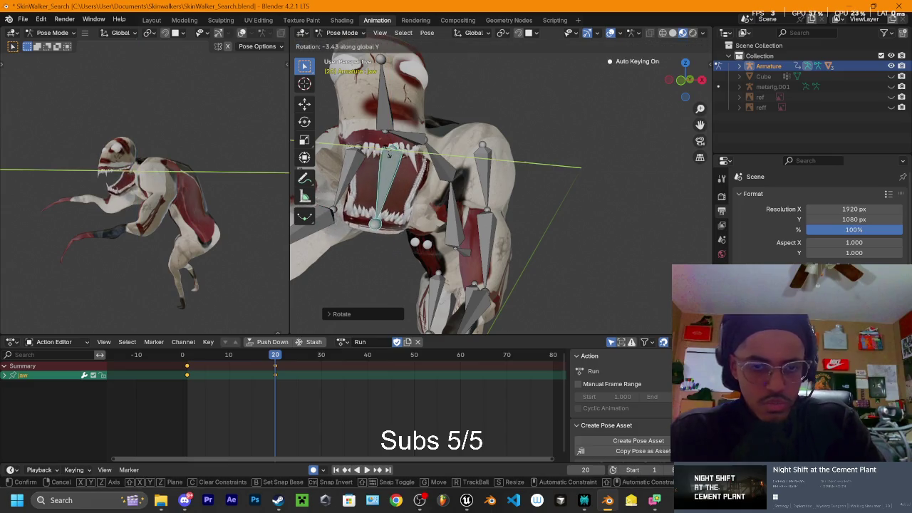
left_click(390, 160)
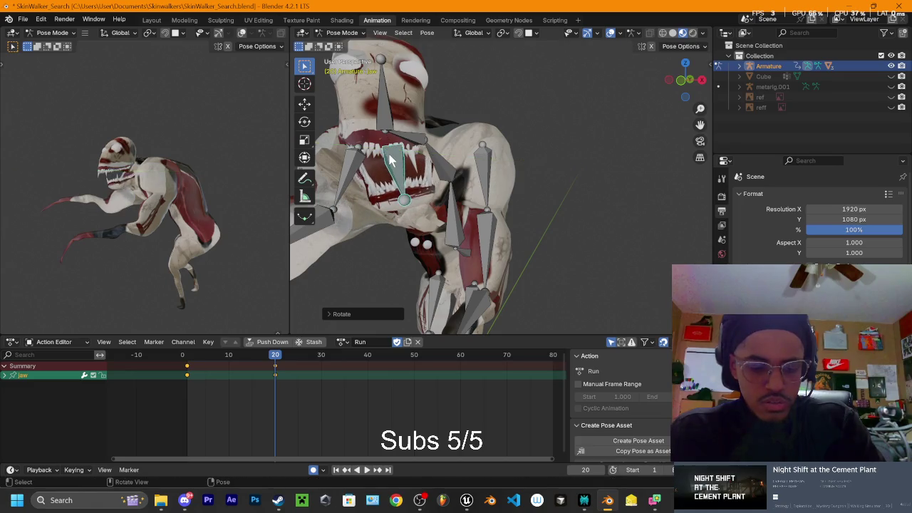
Step: Nudge the jaw bone's position at frame 20
key("r")
key("x")
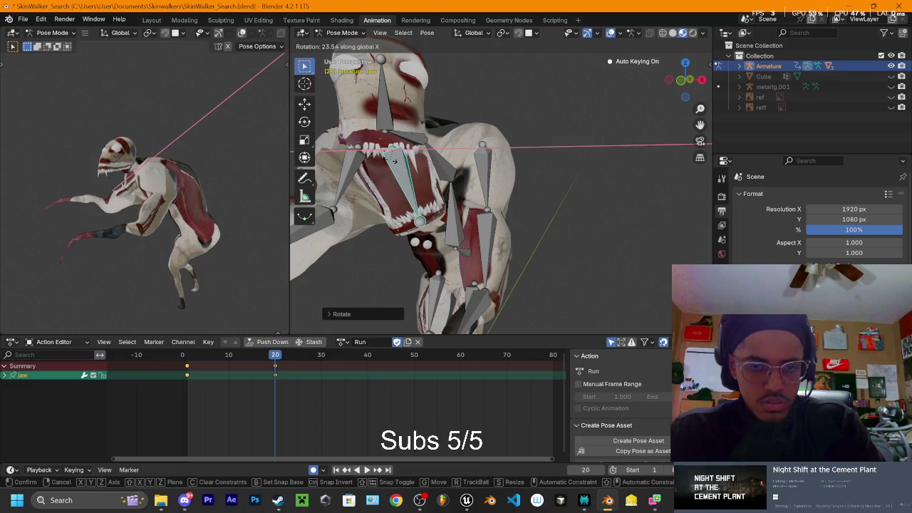
right_click(389, 159)
key("g")
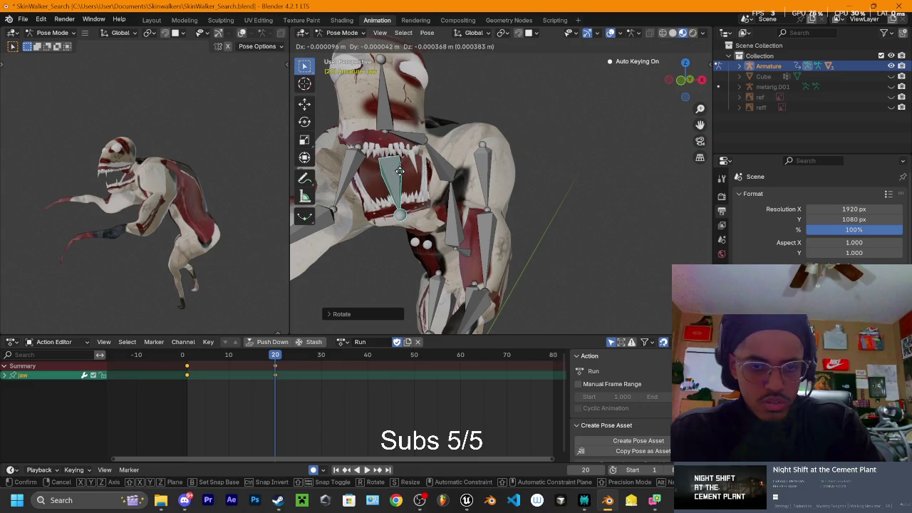
left_click(401, 178)
mouse_move(401, 178)
middle_mouse_down()
mouse_move(472, 155)
mouse_move(533, 175)
middle_mouse_up()
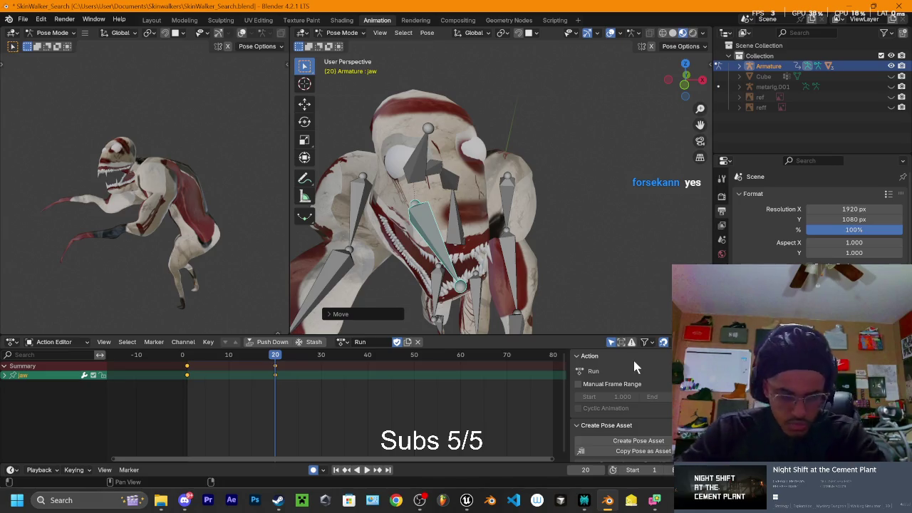
mouse_move(685, 79)
left_mouse_down()
mouse_move(703, 84)
mouse_move(574, 183)
mouse_move(604, 181)
mouse_move(647, 121)
left_mouse_up()
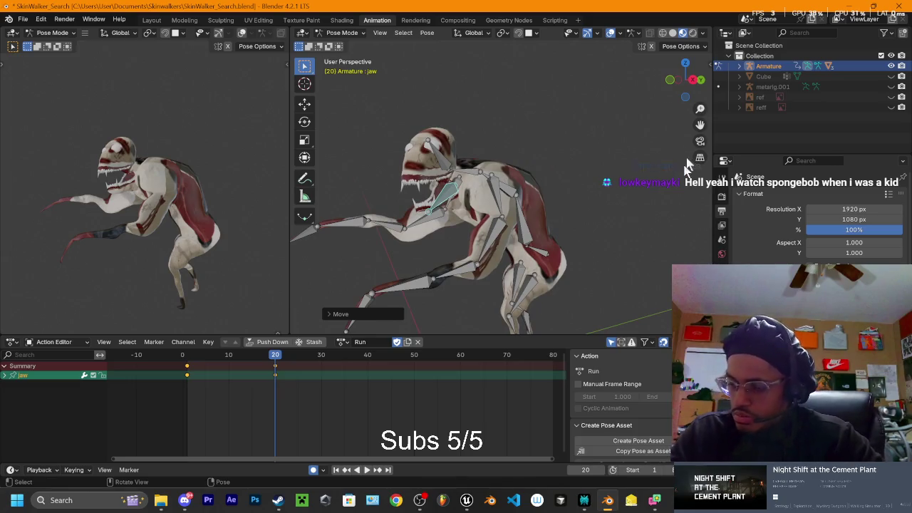
left_click(691, 81)
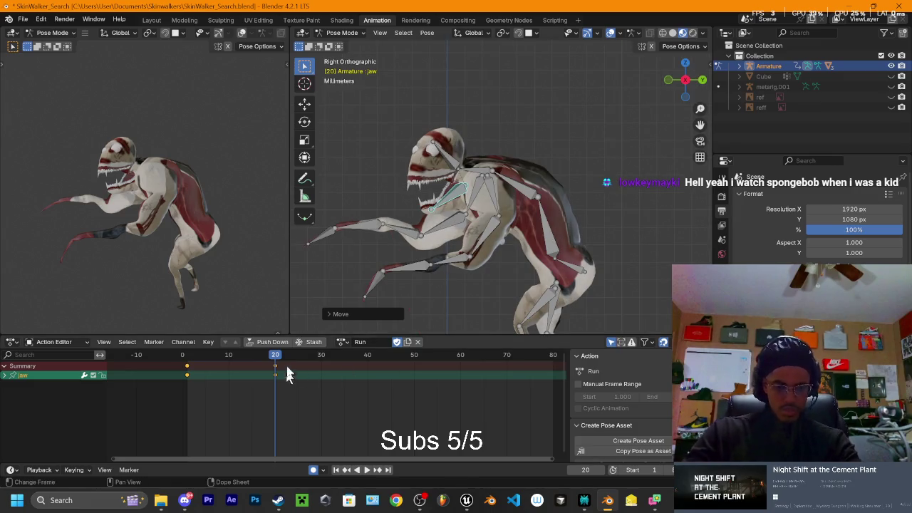
Step: Play and scrub the animation in straight side view, stopping at frame 41
key("space")
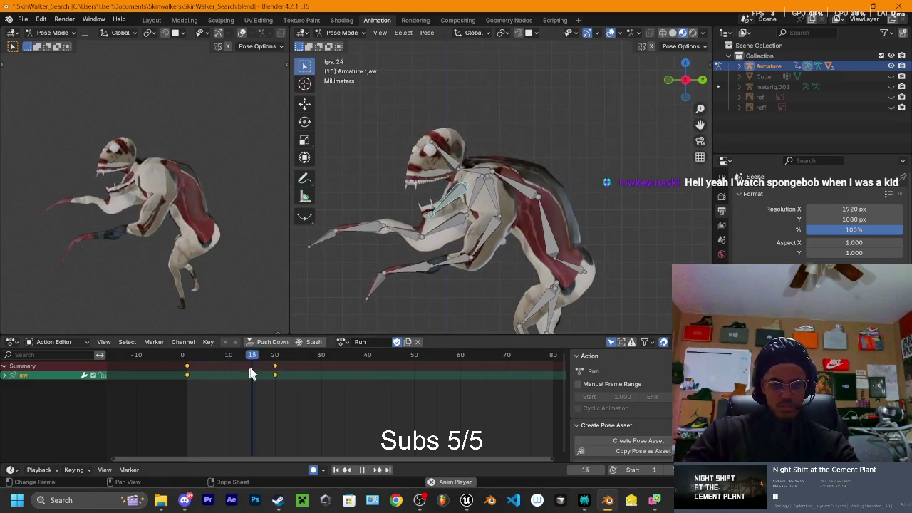
middle_click_drag(489, 187, 529, 209)
mouse_move(288, 355)
left_mouse_down()
mouse_move(209, 359)
mouse_move(275, 363)
left_mouse_up()
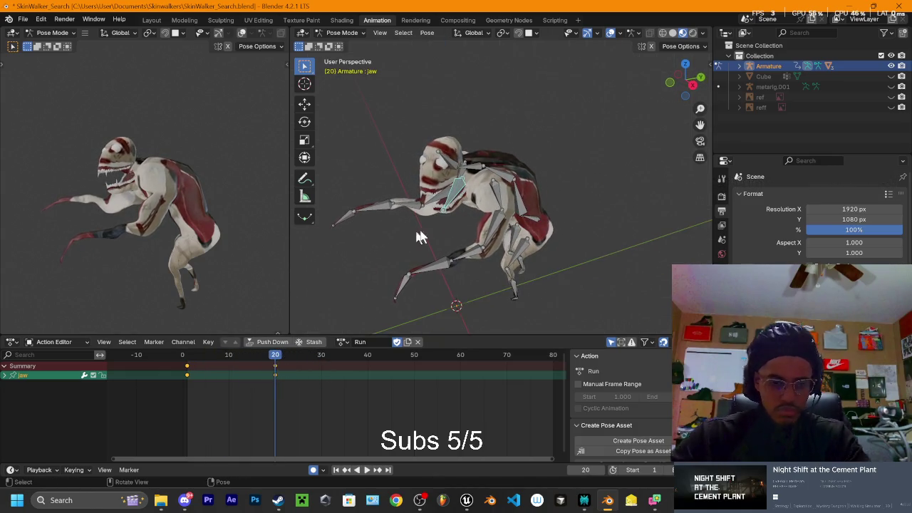
scroll(494, 227, "up", 2)
left_click(692, 84)
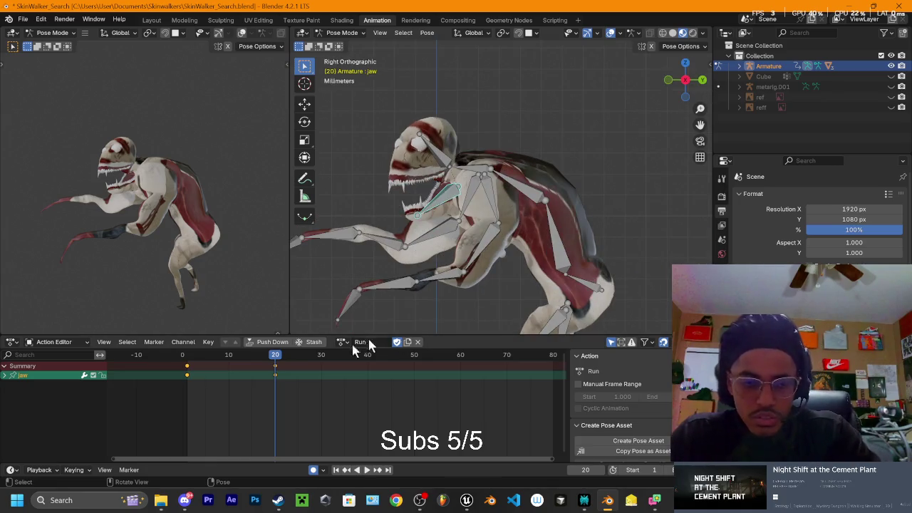
key("space")
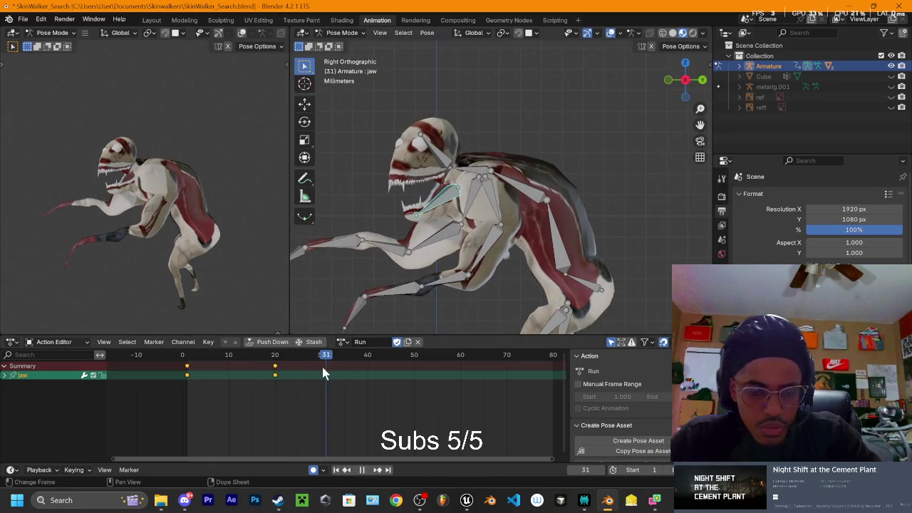
key("space")
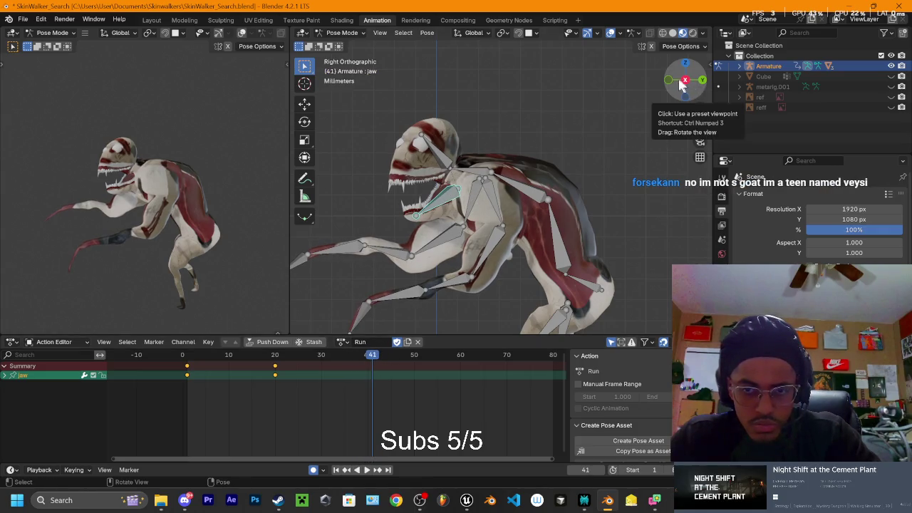
Step: Rotate the jaw, then rotate the Head bone to key a head tilt at frame 41
key("r")
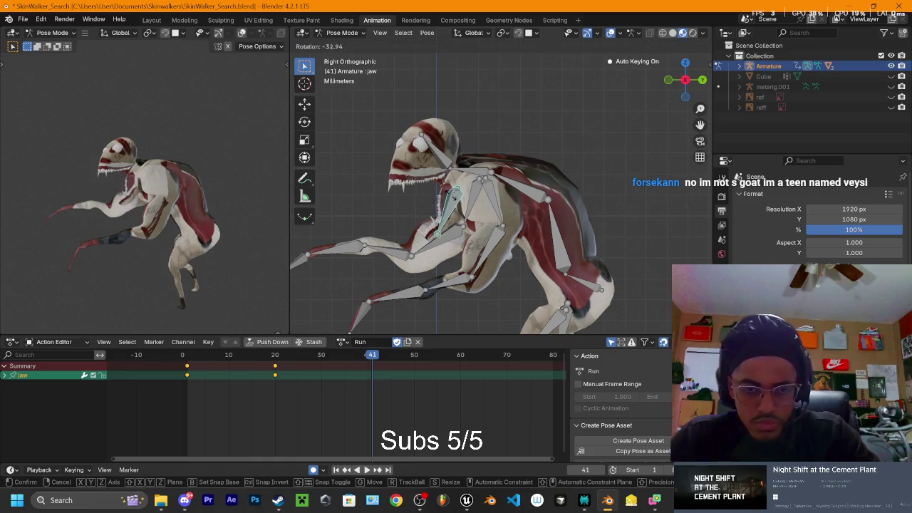
left_click(454, 192)
mouse_move(456, 191)
middle_mouse_down()
mouse_move(600, 173)
mouse_move(592, 160)
mouse_move(605, 169)
mouse_move(597, 184)
mouse_move(499, 171)
middle_mouse_up()
left_click(442, 164)
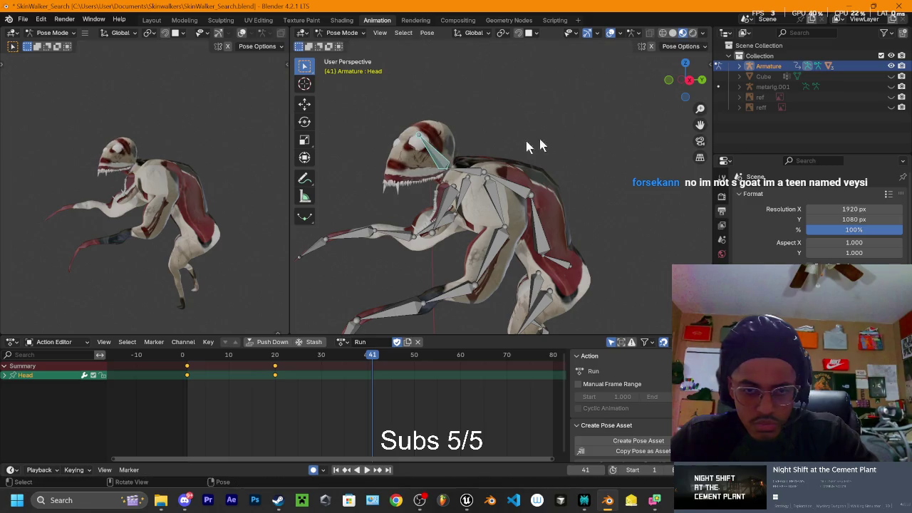
left_click(686, 79)
key("r")
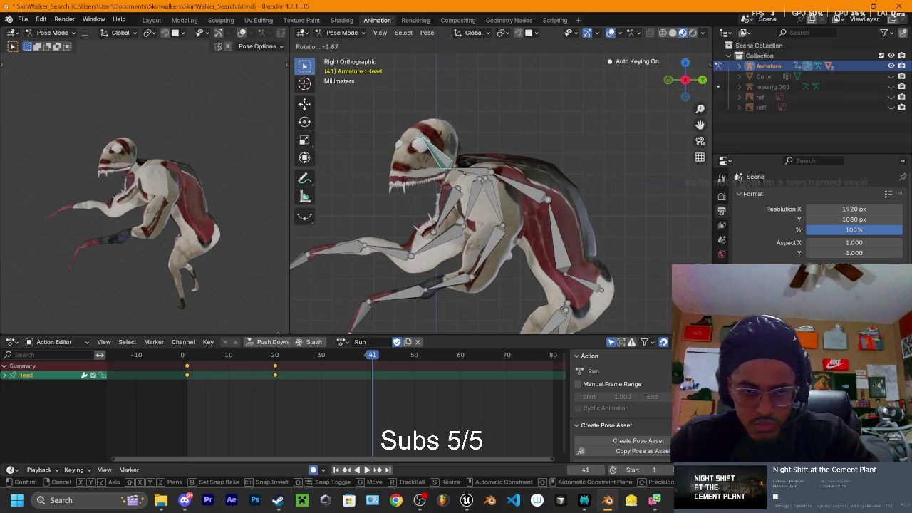
left_click(463, 171)
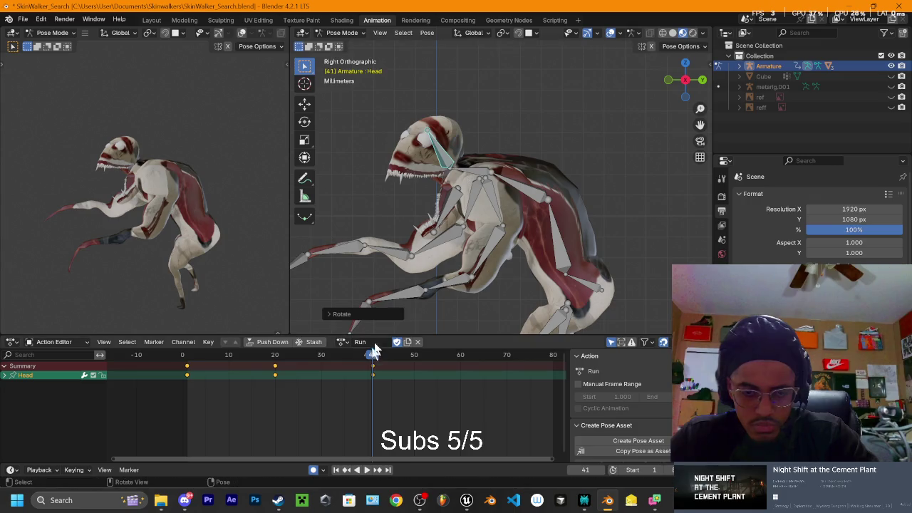
Step: Play back the new head tilt and orbit to view the creature from the front
key("space")
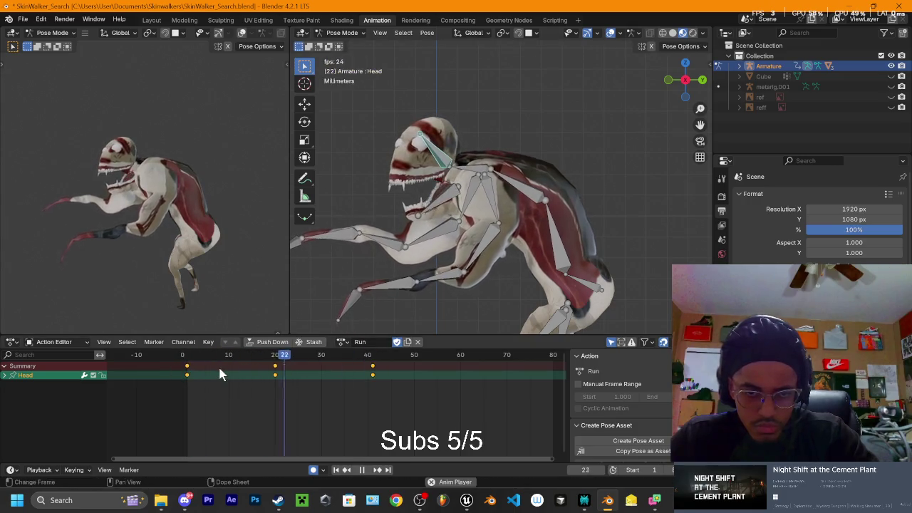
mouse_move(260, 363)
left_mouse_down()
mouse_move(378, 368)
mouse_move(206, 371)
mouse_move(338, 384)
mouse_move(315, 373)
mouse_move(262, 382)
mouse_move(190, 373)
mouse_move(317, 378)
left_mouse_up()
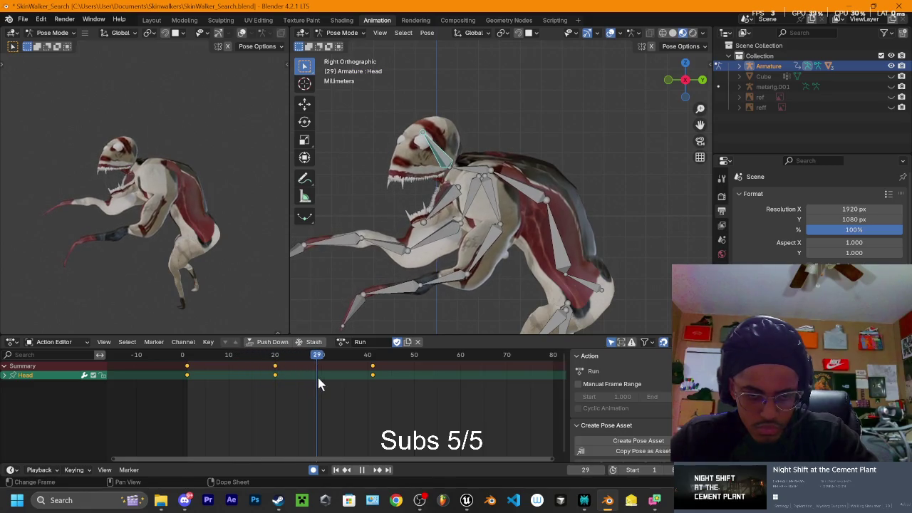
middle_click_drag(470, 190, 438, 202)
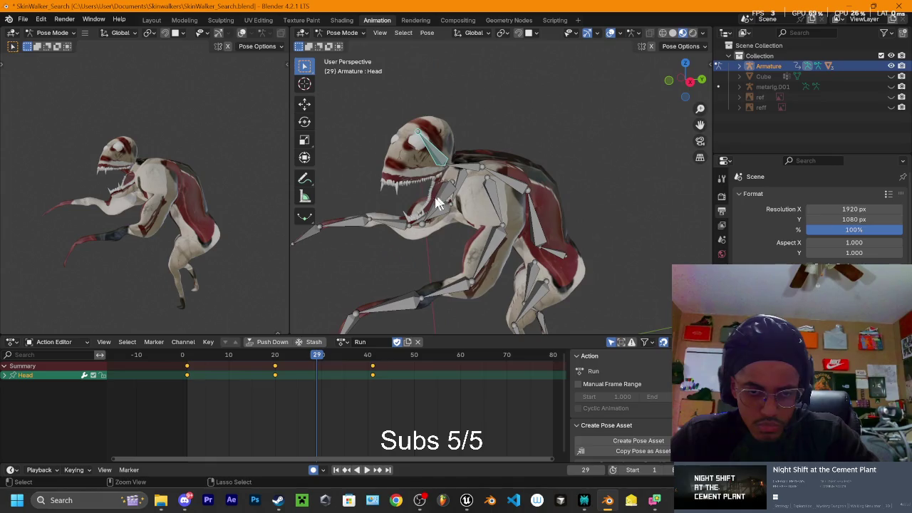
mouse_move(522, 203)
middle_mouse_down()
mouse_move(466, 222)
mouse_move(704, 86)
middle_mouse_up()
Step: Add the jaw to the selection and rotate it closed at frame 30
left_click(439, 218, "shift")
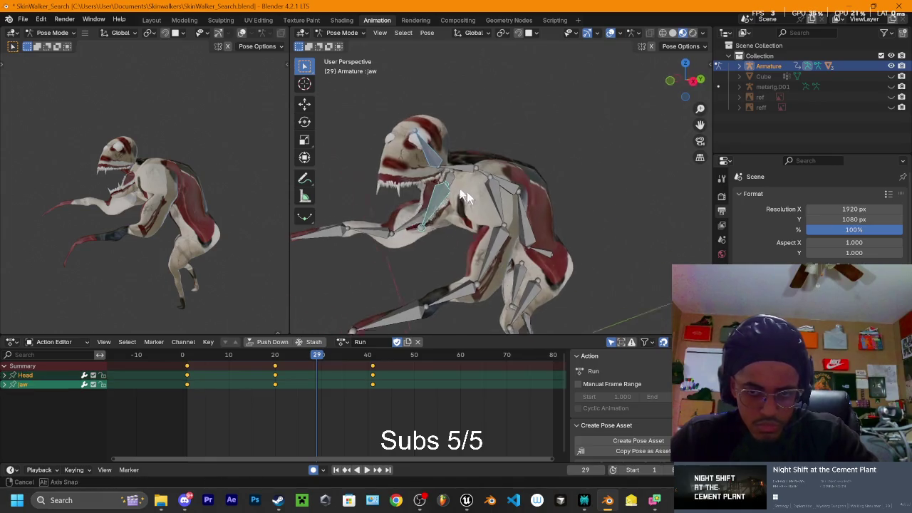
left_click(695, 84)
left_click(321, 355)
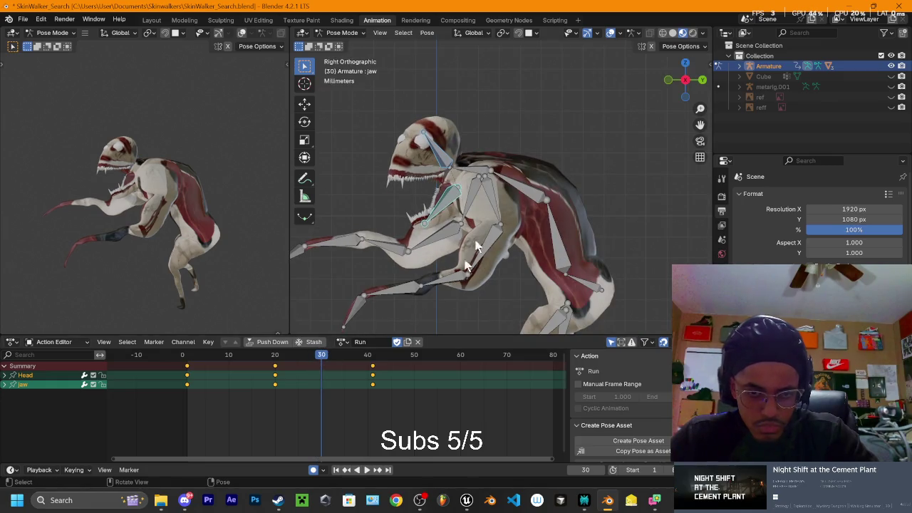
key("r")
left_click(497, 174)
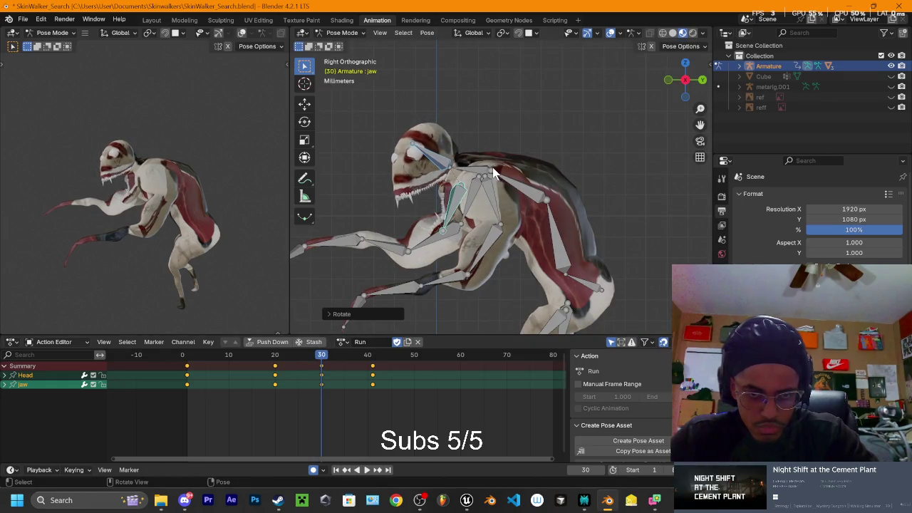
Step: Readjust the closed jaw at frame 30, keying Head and jaw there
key("space")
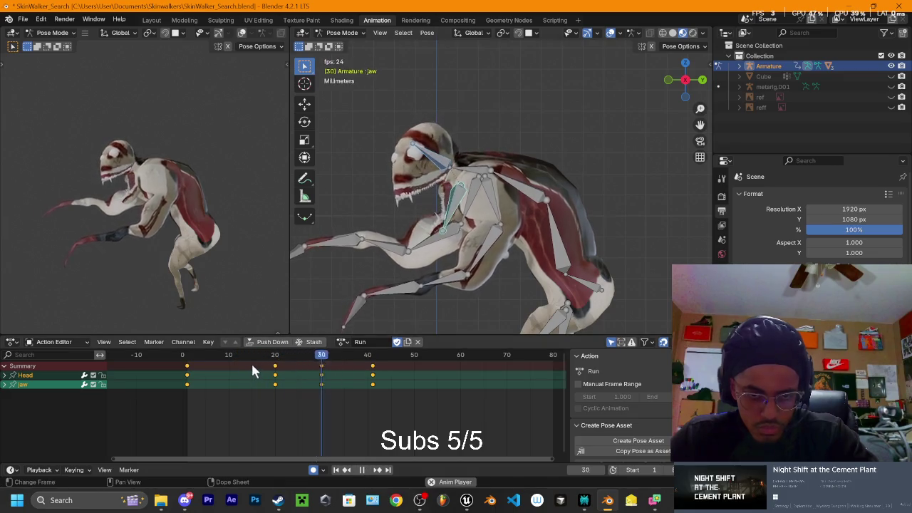
key("space")
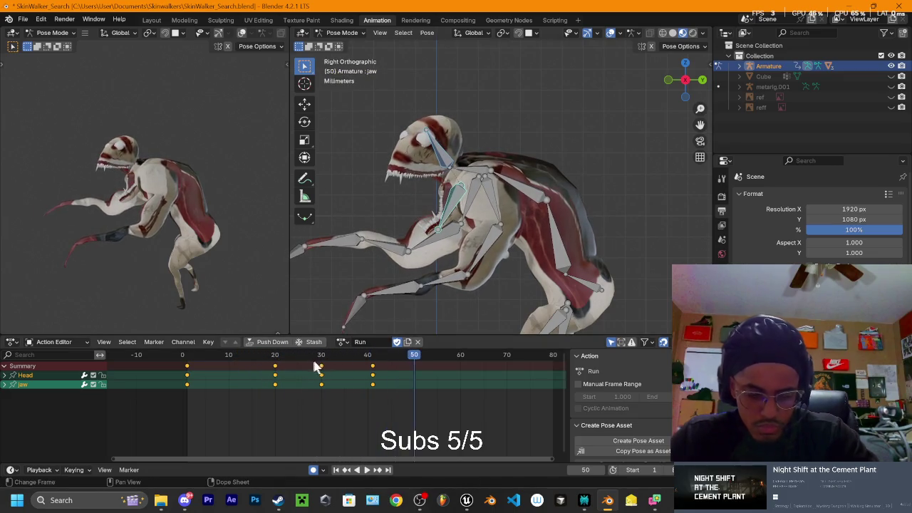
left_click(320, 356)
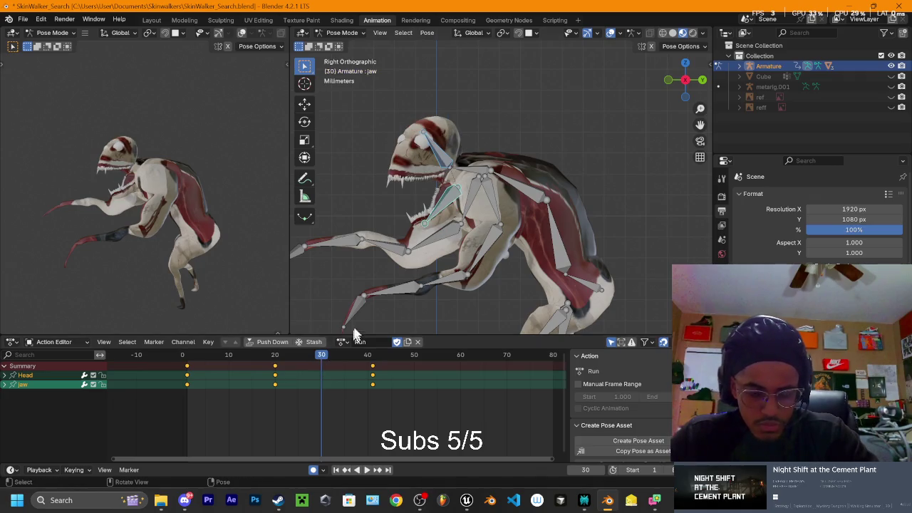
key("r")
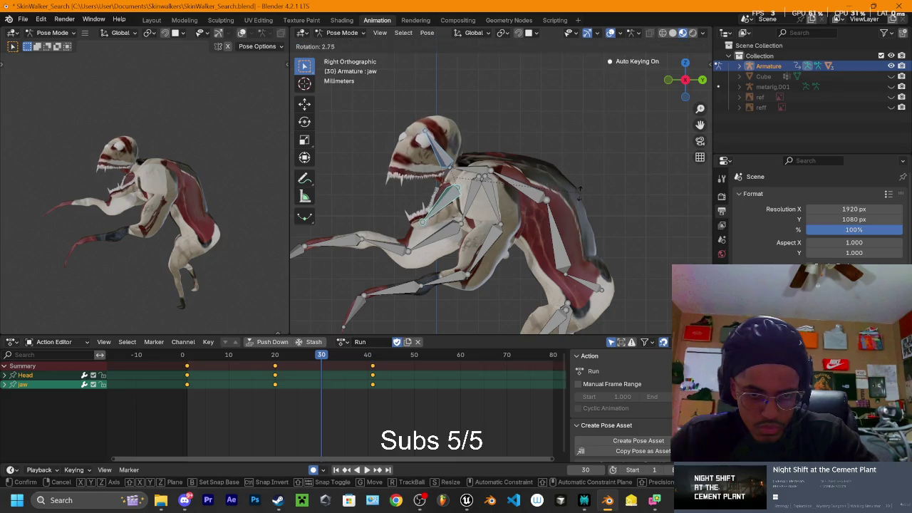
left_click(506, 233)
Step: Replay the motion from the start of the action through frame 50
key("space")
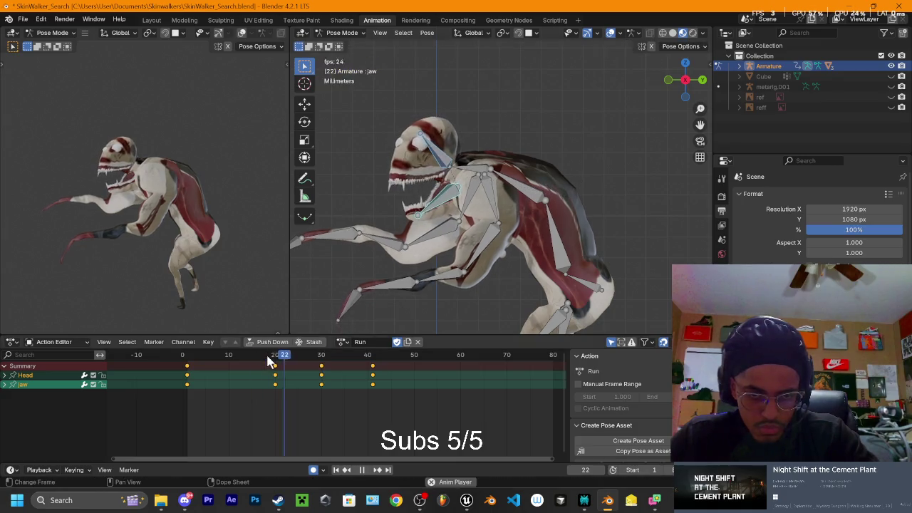
left_click(317, 356)
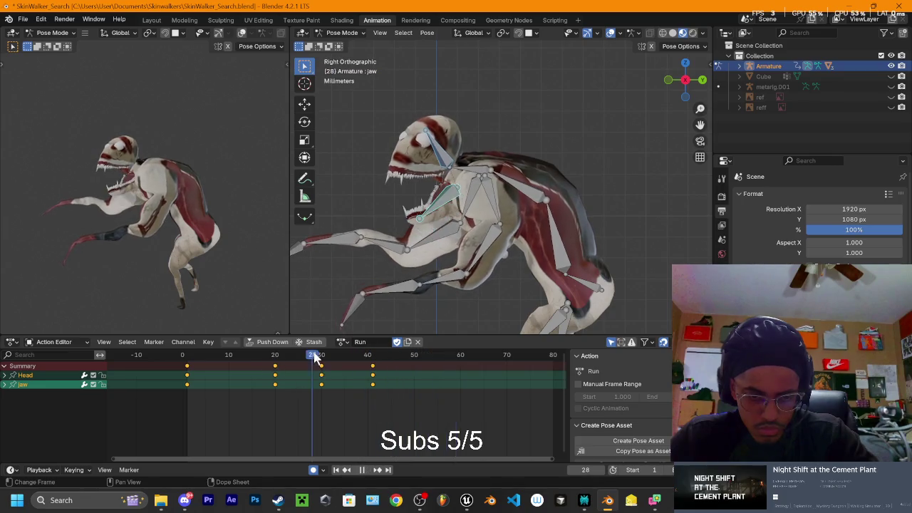
left_click(184, 360)
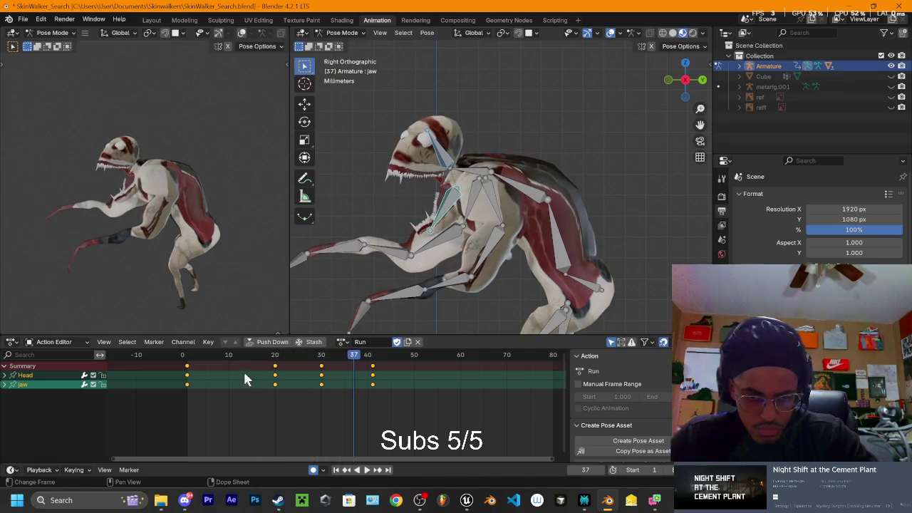
key("space")
mouse_move(401, 360)
left_mouse_down()
mouse_move(309, 379)
mouse_move(413, 383)
left_mouse_up()
key("space")
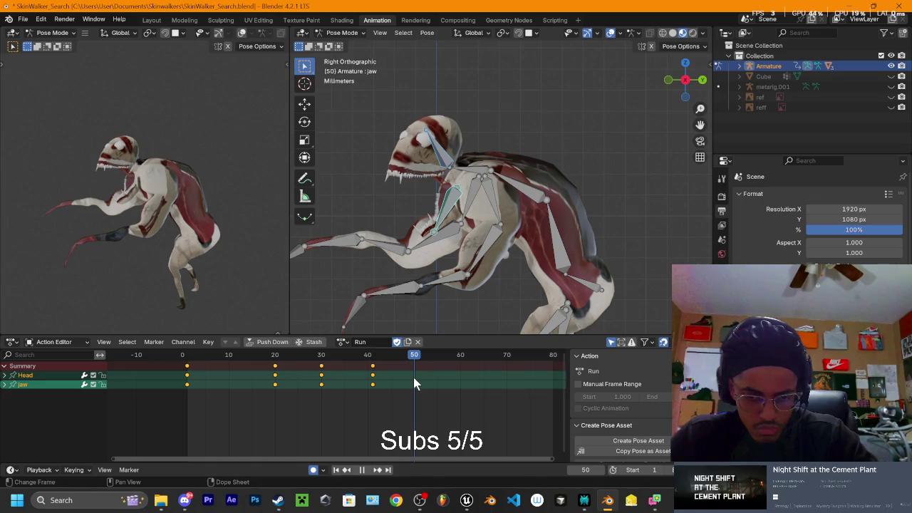
key("space")
mouse_move(483, 161)
middle_mouse_down()
mouse_move(531, 135)
mouse_move(483, 167)
middle_mouse_up()
Step: From a top-down view, key sideways jaw turns at frames 50 and 55
middle_click_drag(440, 210, 489, 179)
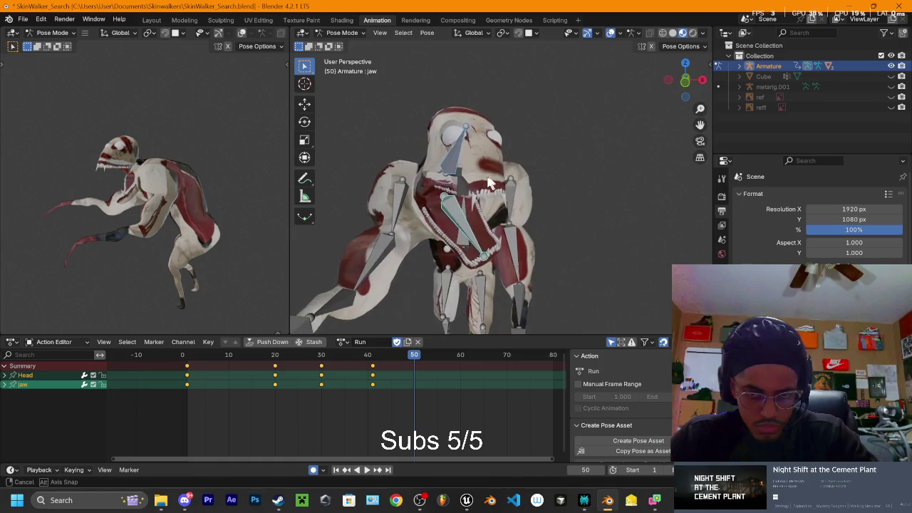
left_click(687, 64)
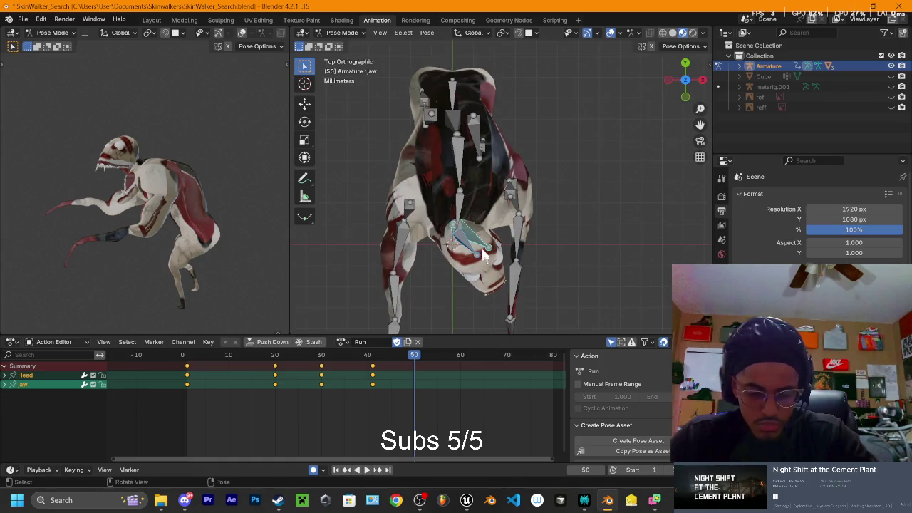
key("r")
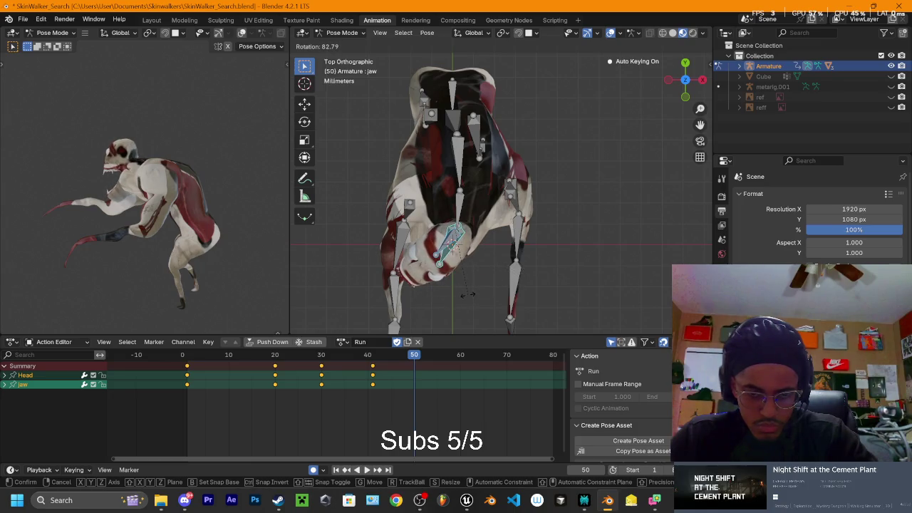
left_click(470, 294)
left_click(419, 360)
left_click_drag(419, 361, 437, 358)
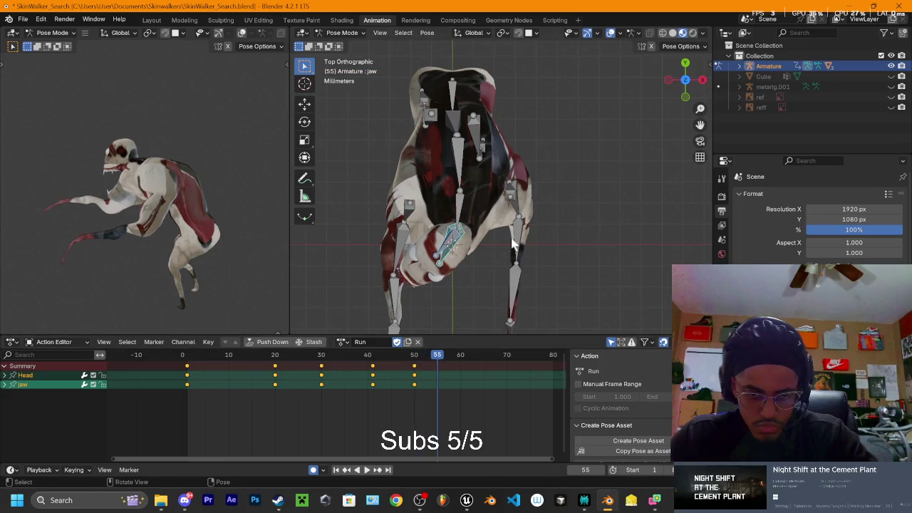
key("r")
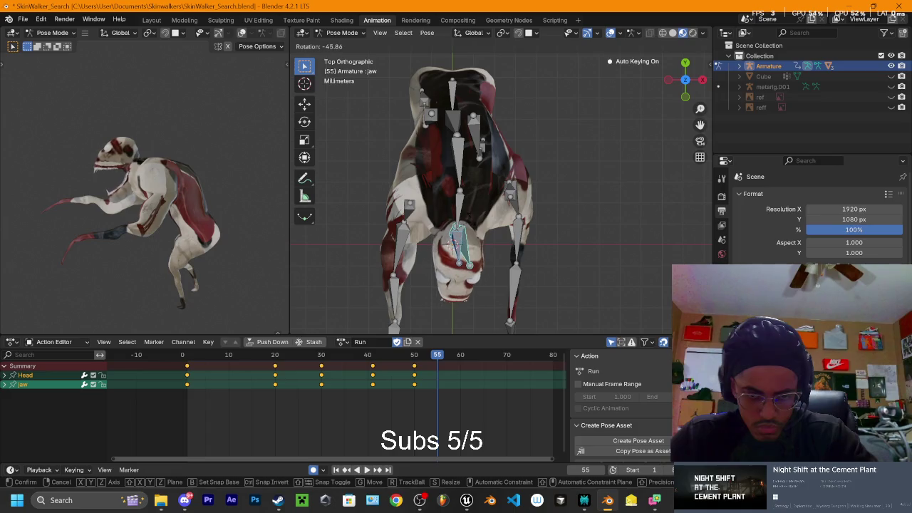
left_click(476, 226)
Step: Key further jaw turns at frames 60 and 64, then play them back from the side
left_click_drag(437, 360, 459, 361)
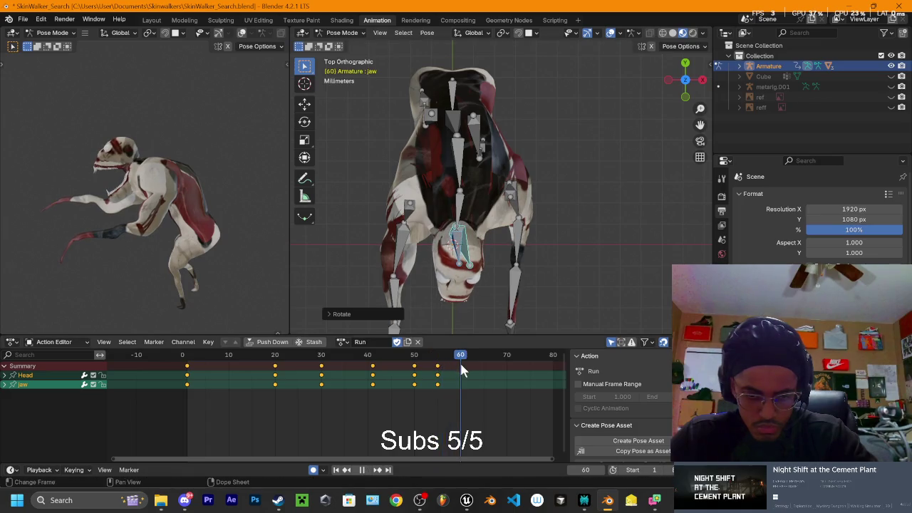
key("r")
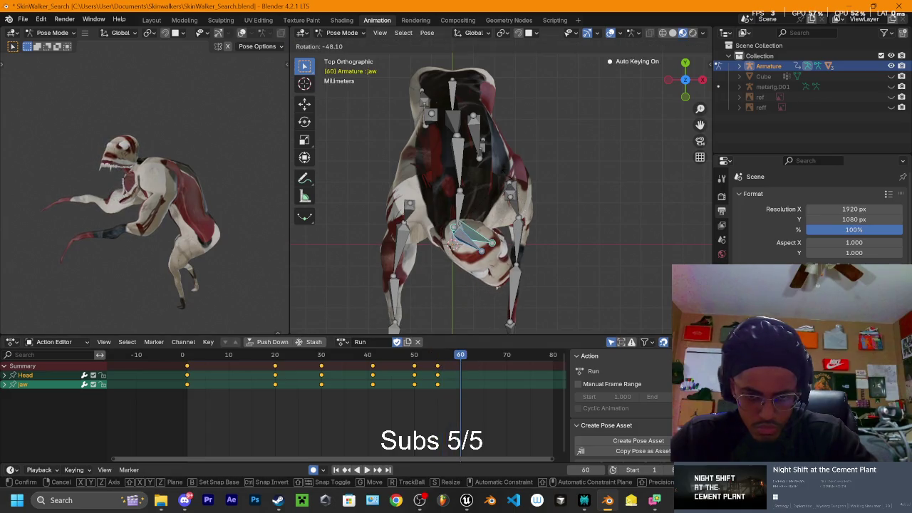
left_click(475, 281)
left_click_drag(462, 362, 479, 360)
key("r")
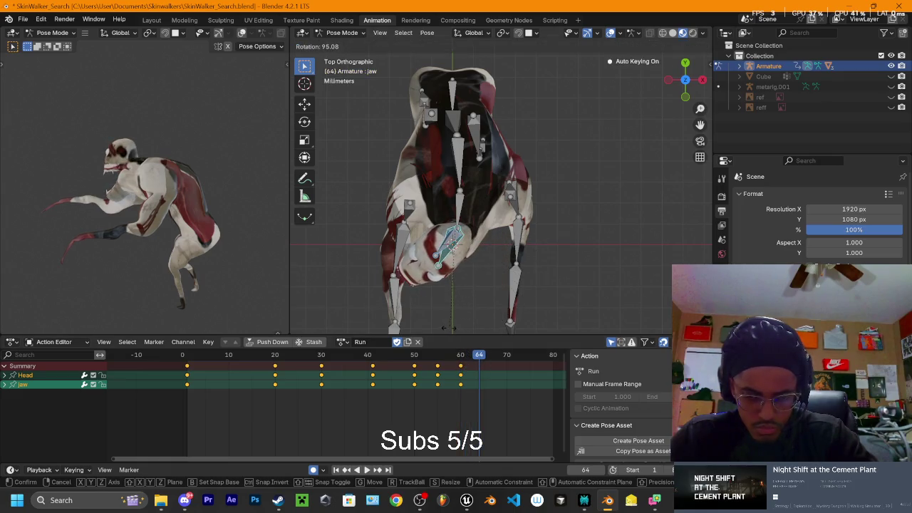
left_click(454, 332)
key("space")
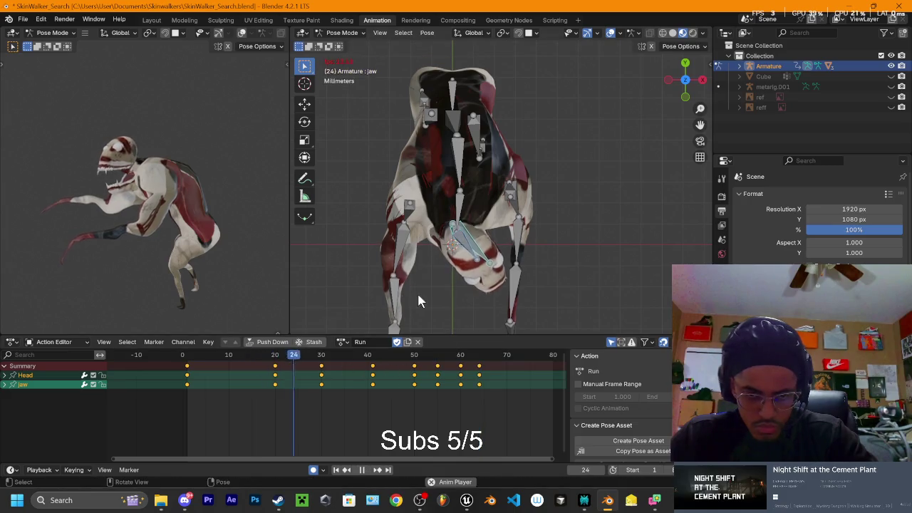
mouse_move(555, 208)
middle_mouse_down()
mouse_move(456, 119)
mouse_move(483, 141)
mouse_move(500, 131)
mouse_move(499, 196)
mouse_move(525, 201)
mouse_move(606, 143)
middle_mouse_up()
key("space")
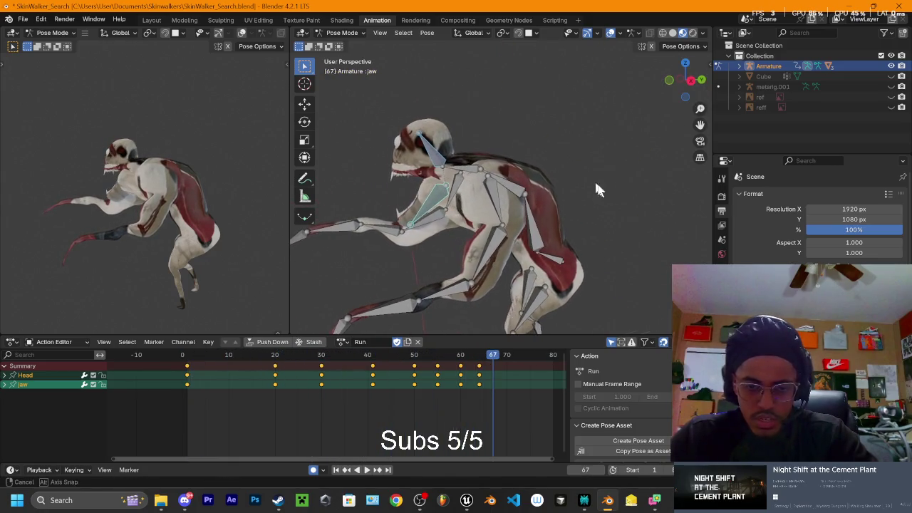
Step: Shift the Head and jaw keys near frame 55 earlier to frame 52
left_click_drag(440, 366, 435, 394)
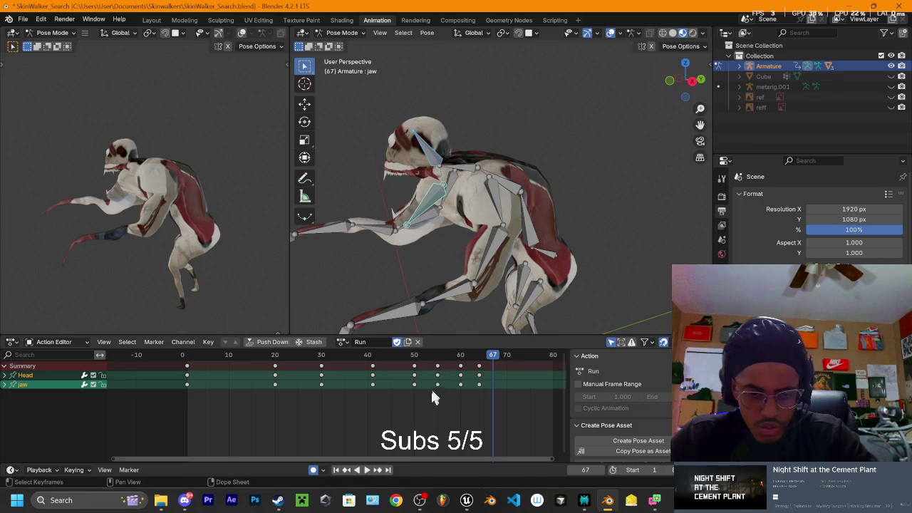
left_click(414, 354)
mouse_move(431, 361)
left_mouse_down()
mouse_move(443, 388)
mouse_move(424, 387)
left_mouse_up()
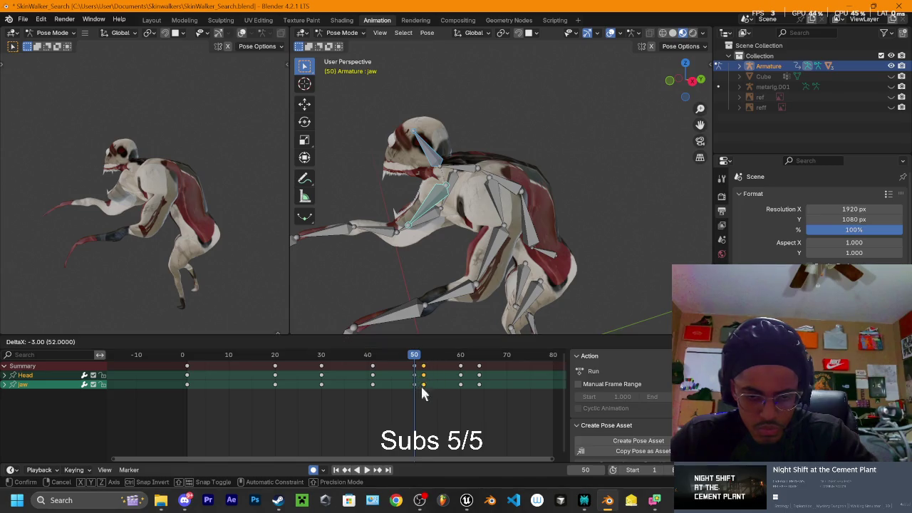
key("space")
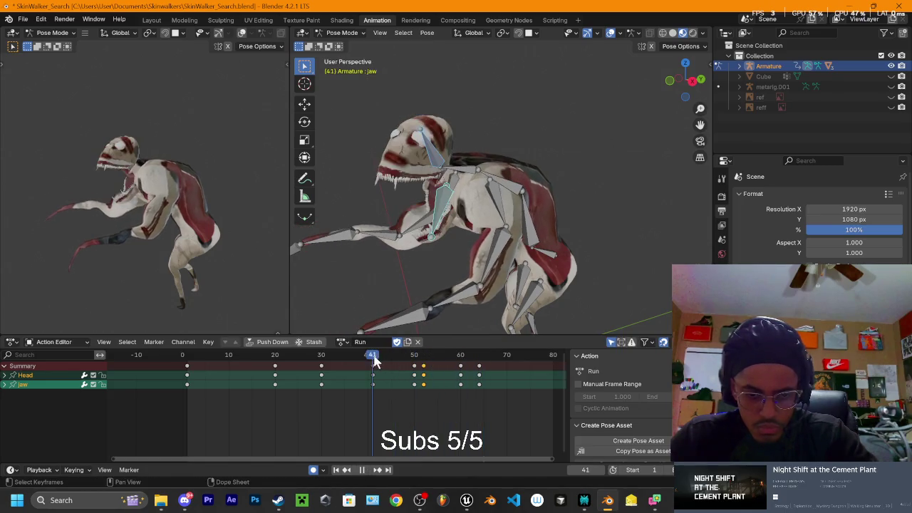
key("space")
Step: Move the Head and jaw keys around frame 60 earlier to frame 56
mouse_move(450, 396)
left_mouse_down()
mouse_move(463, 368)
mouse_move(425, 376)
left_mouse_up()
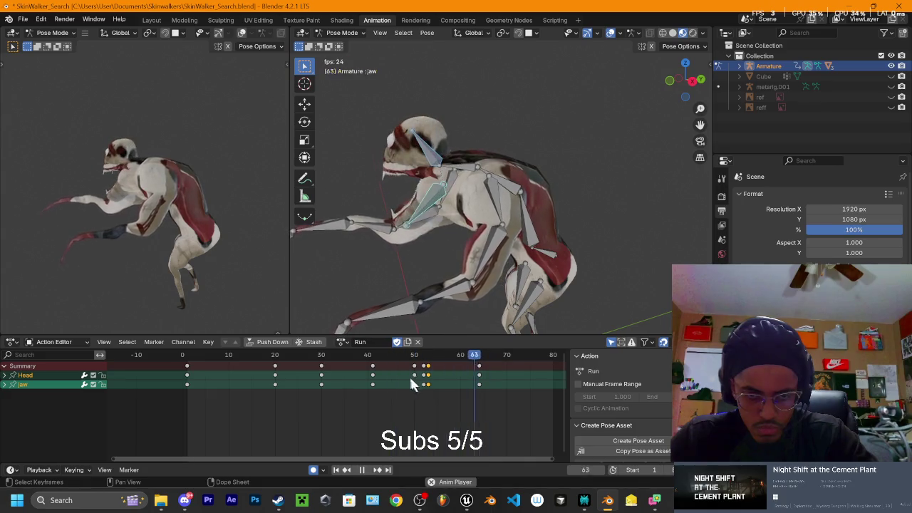
key("space")
key("g")
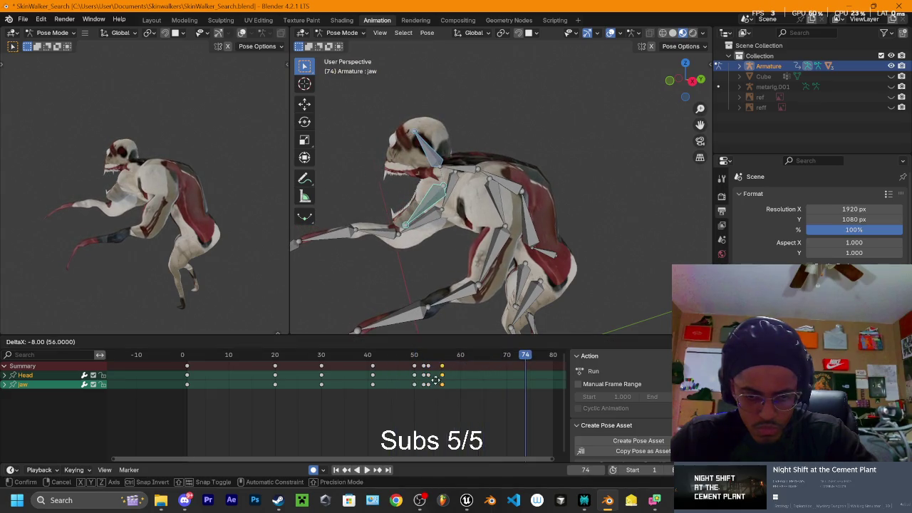
left_click(430, 380)
key("space")
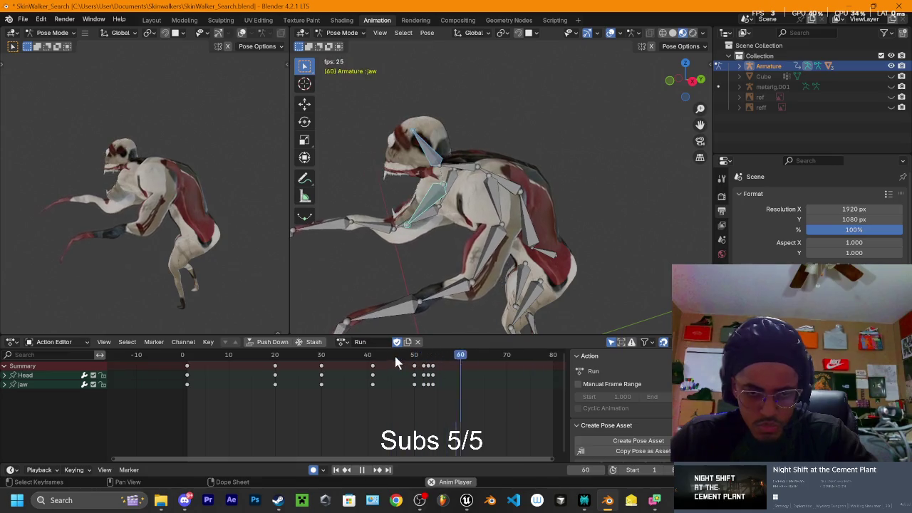
key("space")
Step: Scrub and play through frames 30 to 60 to review the retimed keys
middle_click_drag(449, 374, 480, 365)
left_click_drag(418, 366, 341, 365)
key("space")
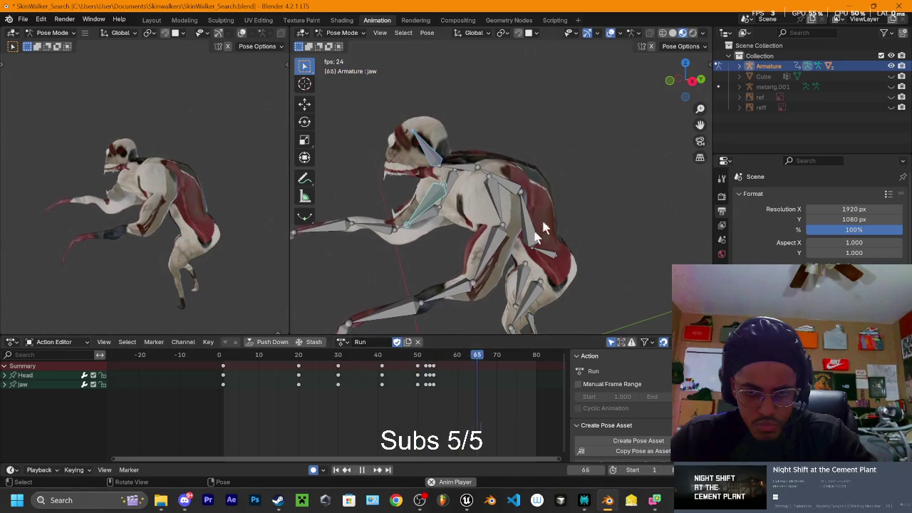
left_click_drag(488, 348, 439, 372)
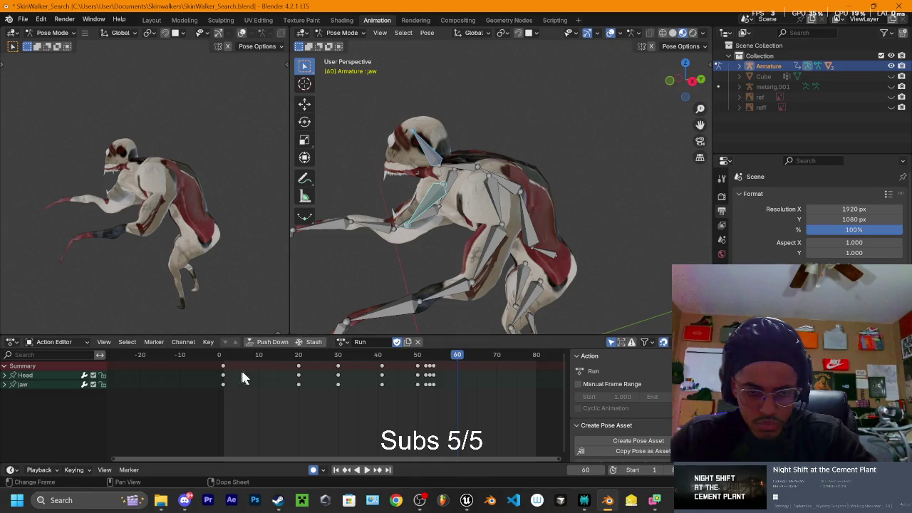
Step: Copy the frame 1 Head and jaw keys to frame 80 and play the result
left_click(223, 380)
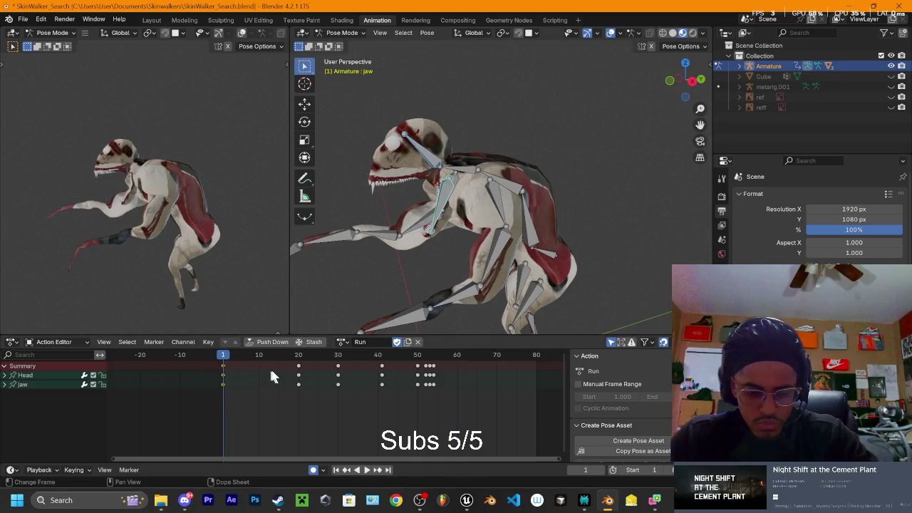
key("space")
left_click_drag(509, 355, 538, 359)
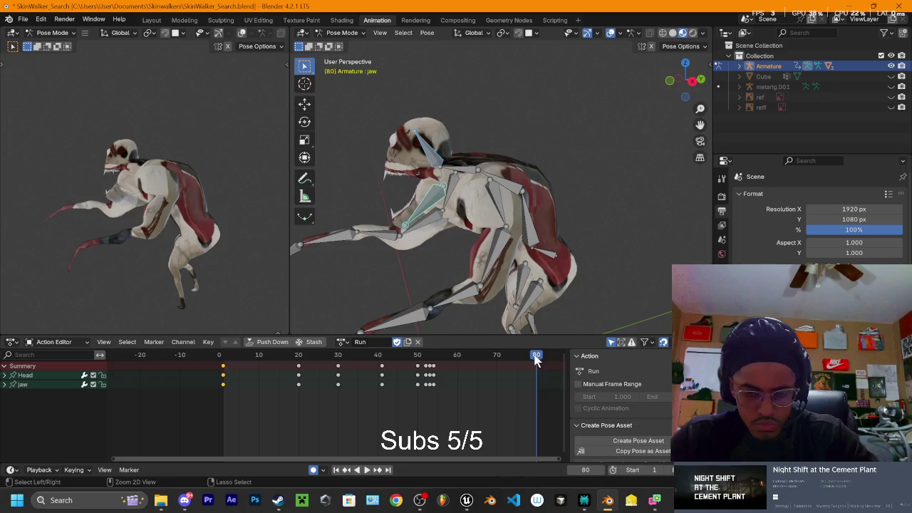
key("i")
key("space")
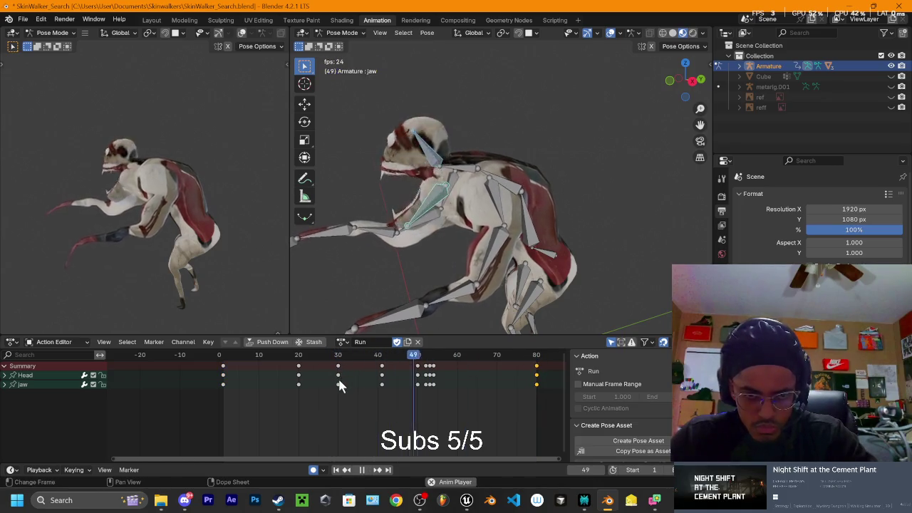
mouse_move(485, 355)
left_mouse_down()
mouse_move(427, 364)
mouse_move(475, 371)
left_mouse_up()
Step: From the top view, turn the jaw sideways at frame 65
left_click(690, 82)
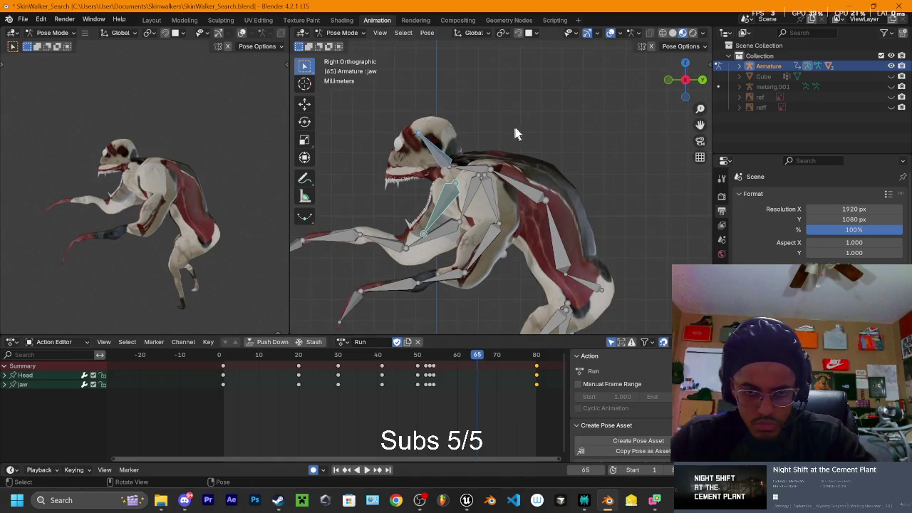
middle_click_drag(517, 133, 620, 142)
left_click(686, 62)
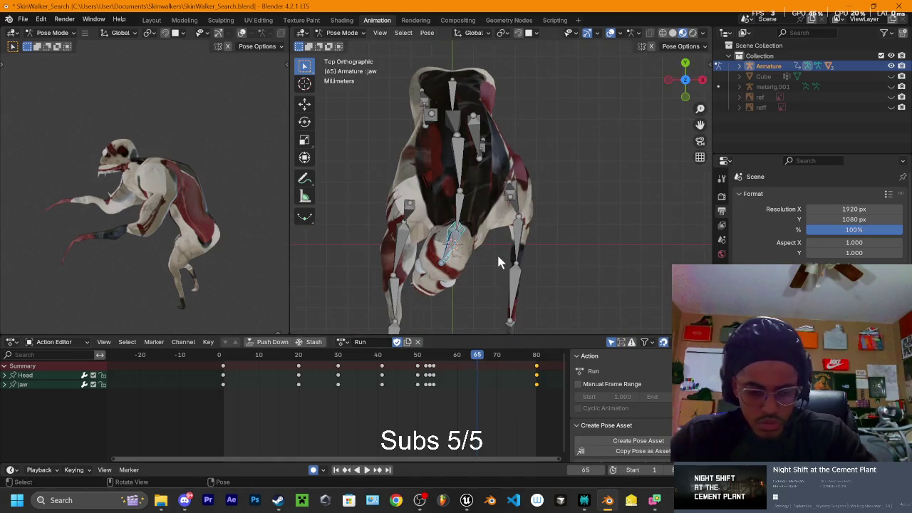
key("r")
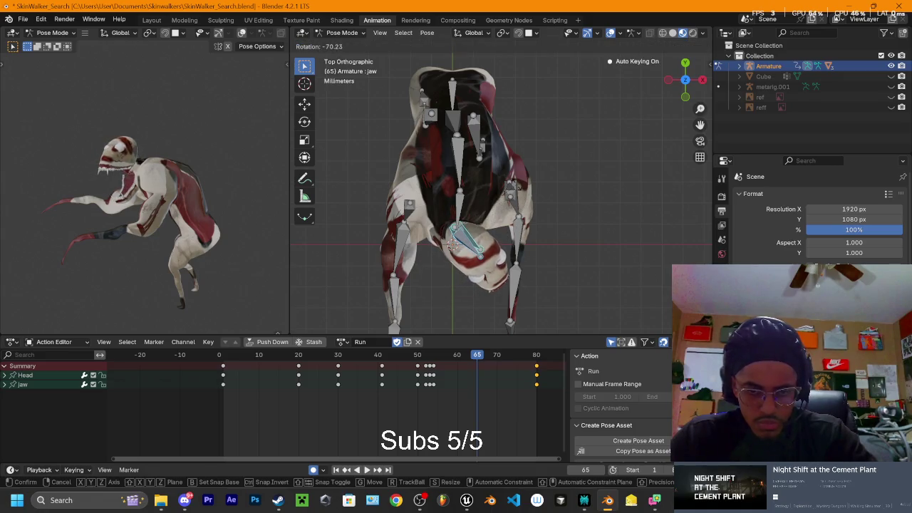
left_click(519, 191)
Step: Tilt the jaw slightly from the right side view
middle_click_drag(572, 210, 482, 115)
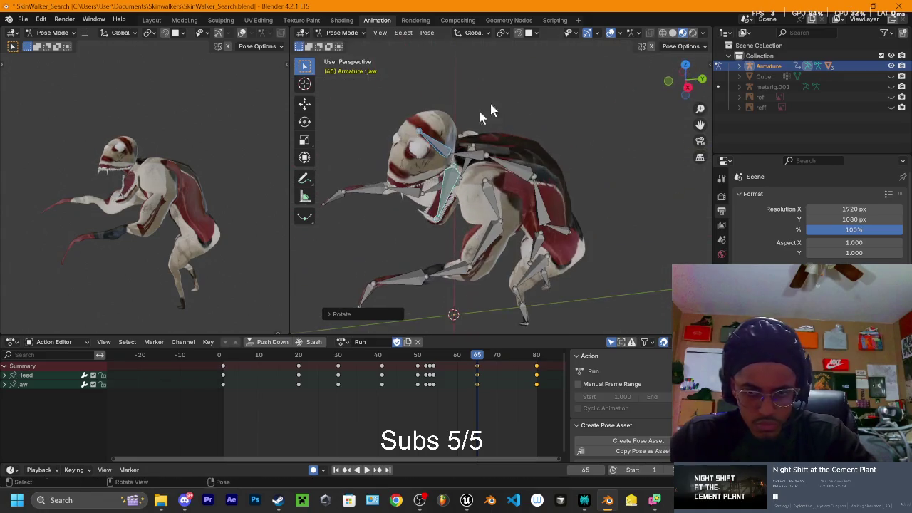
left_click(687, 88)
key("r")
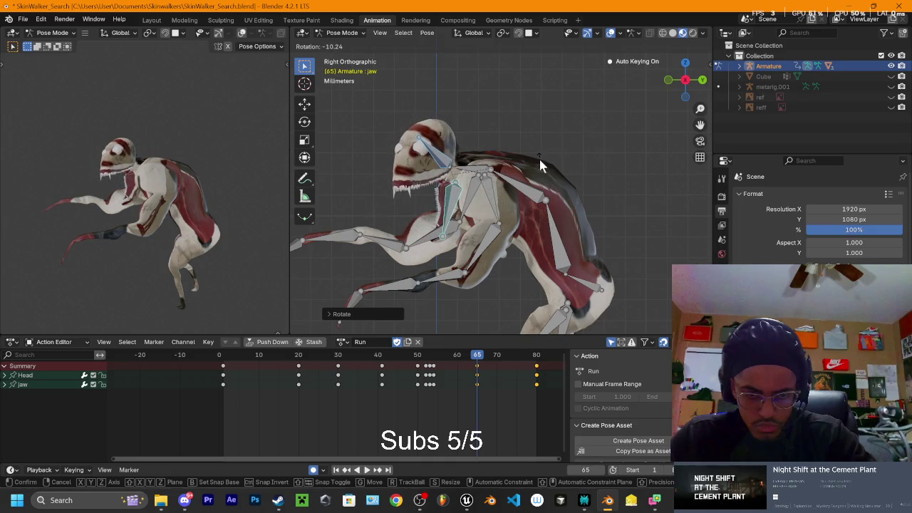
left_click(543, 175)
Step: Scrub and play through the early frames to review the jaw motion
left_click_drag(428, 367, 317, 371)
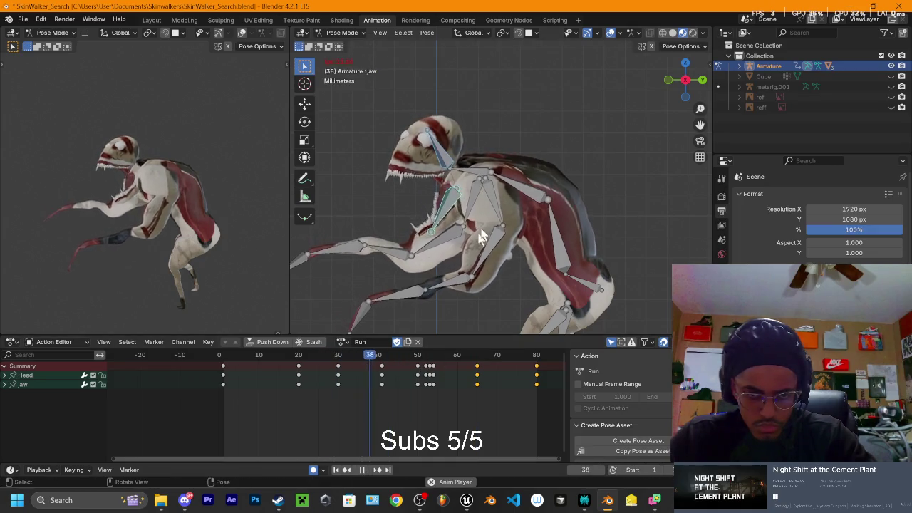
key("Escape")
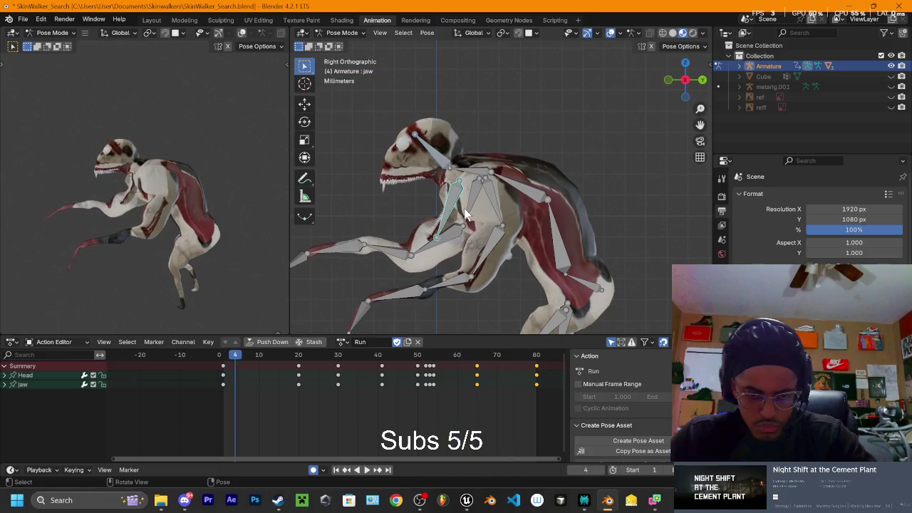
middle_click_drag(464, 210, 513, 213)
key("space")
mouse_move(355, 358)
left_mouse_down()
mouse_move(198, 368)
mouse_move(280, 380)
mouse_move(235, 370)
mouse_move(276, 372)
mouse_move(279, 383)
mouse_move(296, 383)
left_mouse_up()
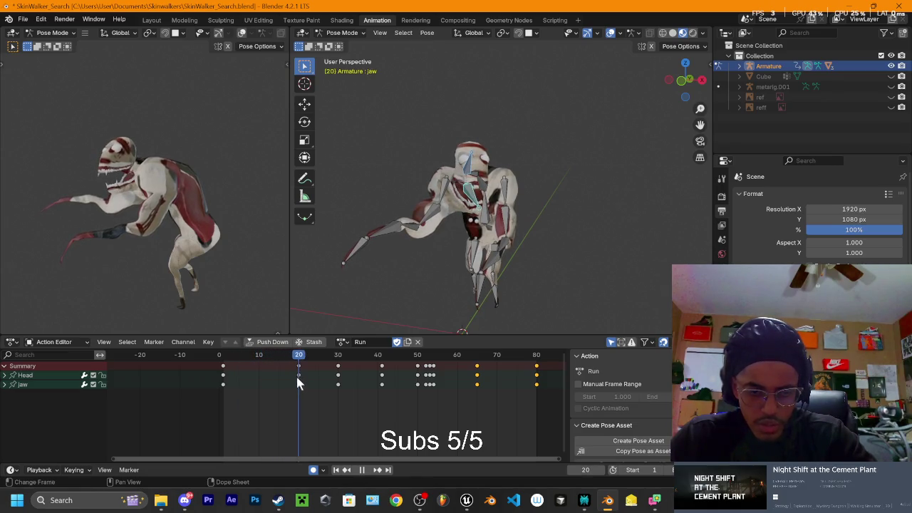
Step: Try a jaw turn at frame 19, then undo it and return to the start
left_click(685, 63)
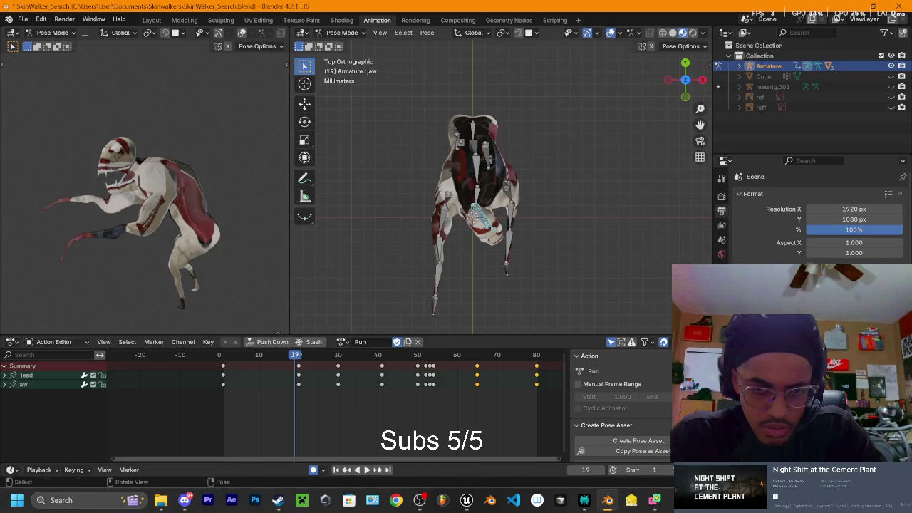
key("r")
left_click(491, 269)
key("space")
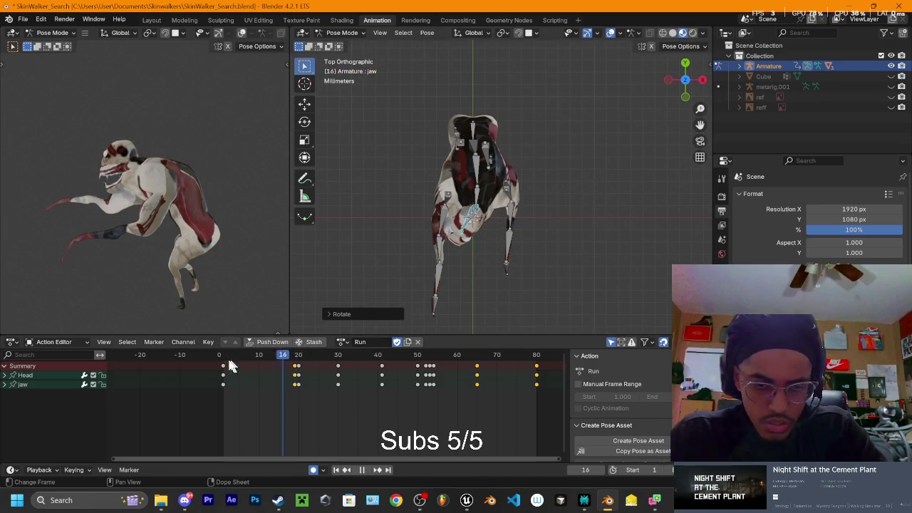
key("space")
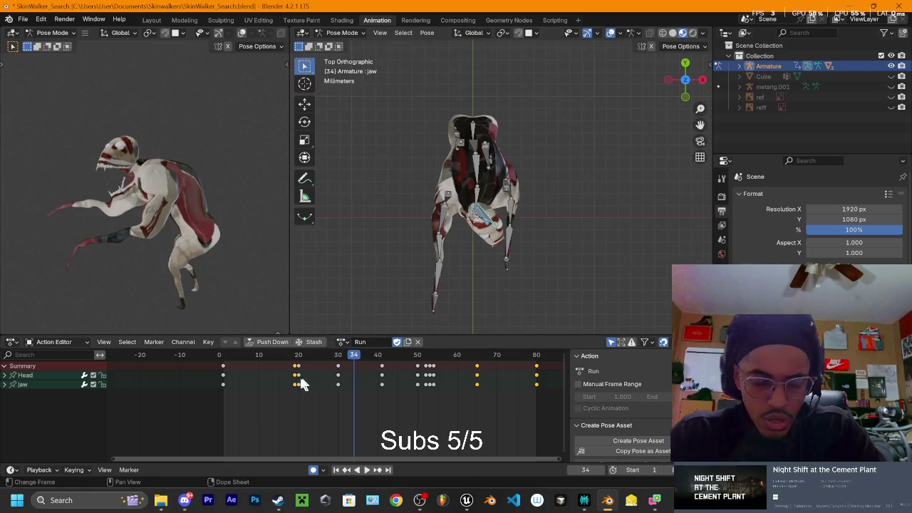
key("ctrl+z")
key("shift+ctrl+space")
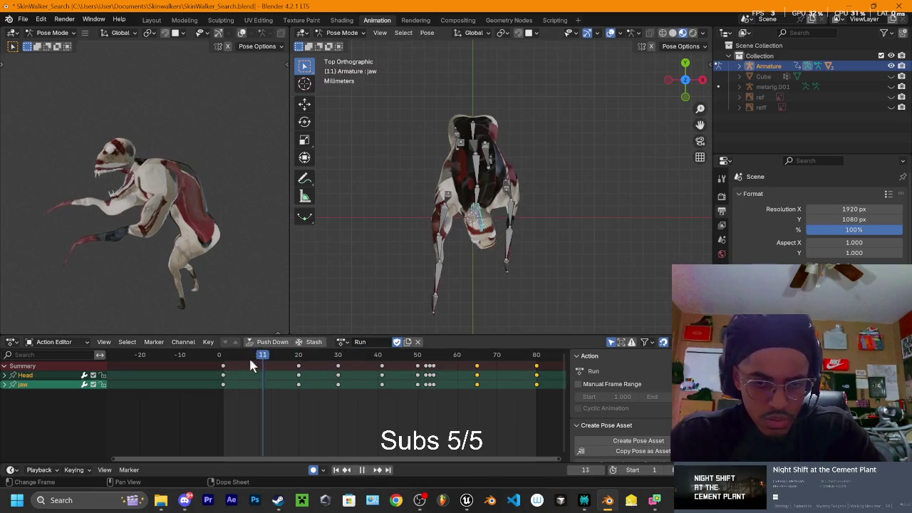
Step: Move the frame 20 keys to frame 18 and paste the copied keys at frame 20
left_click_drag(230, 360, 292, 374)
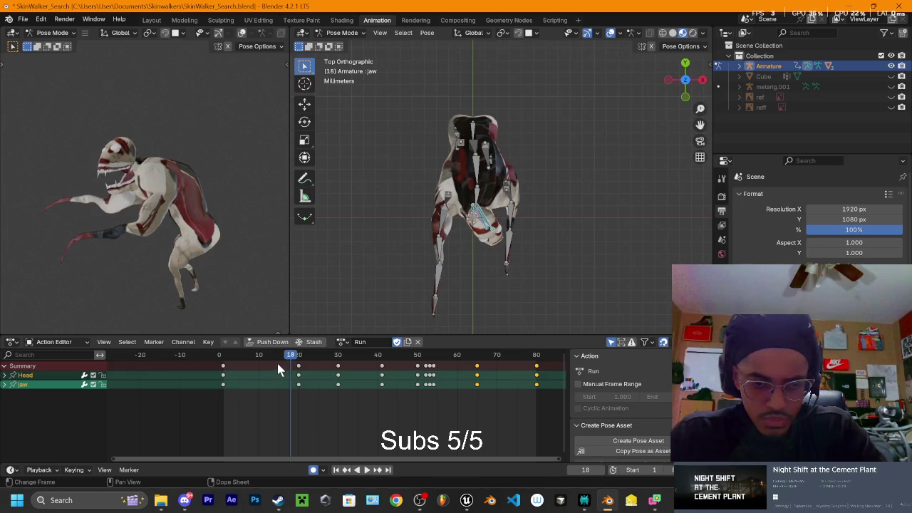
left_click_drag(298, 388, 287, 385)
key("Escape")
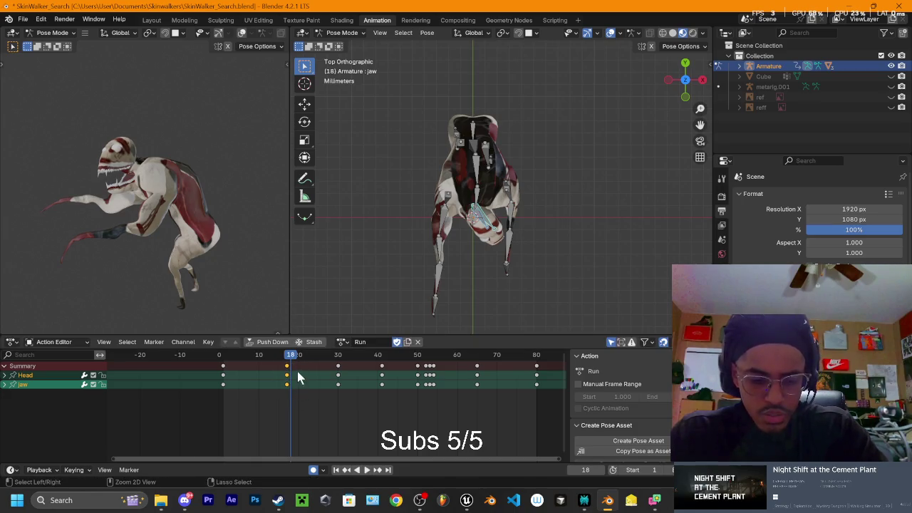
left_click(296, 357)
key("ctrl+v")
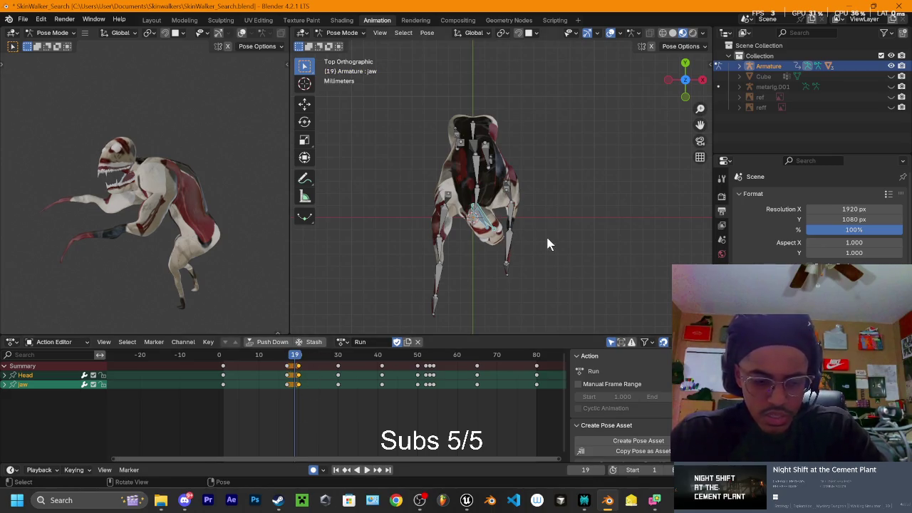
Step: Rotate the jaw to a new pose and replay it from a straight front view
key("r")
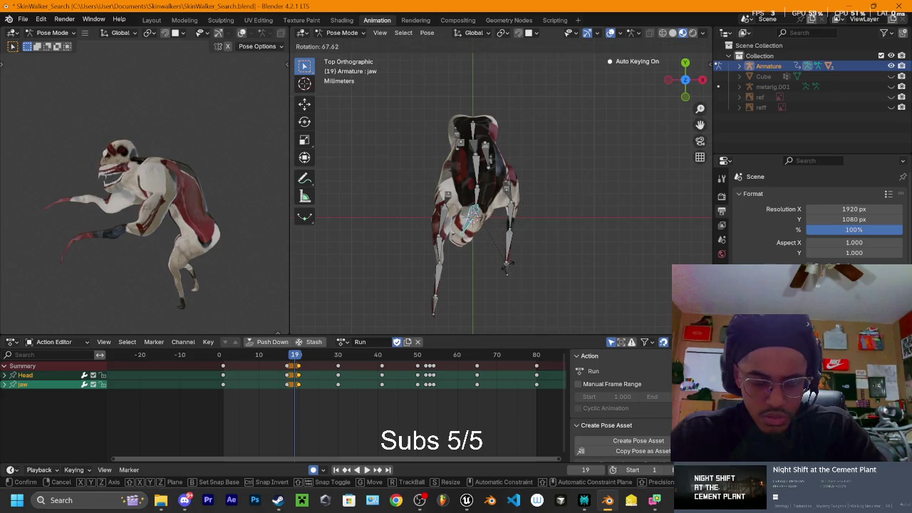
middle_click_drag(553, 183, 451, 72)
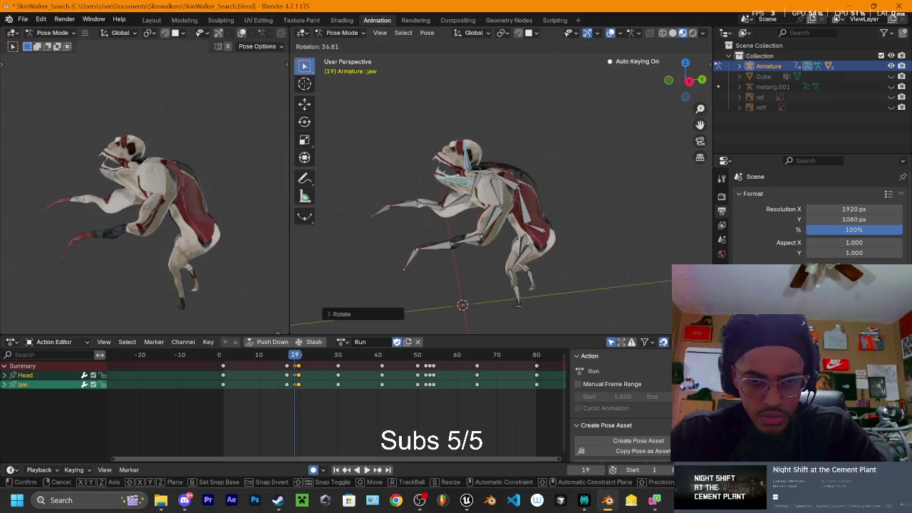
left_click(372, 334)
left_click_drag(299, 365, 219, 362)
key("space")
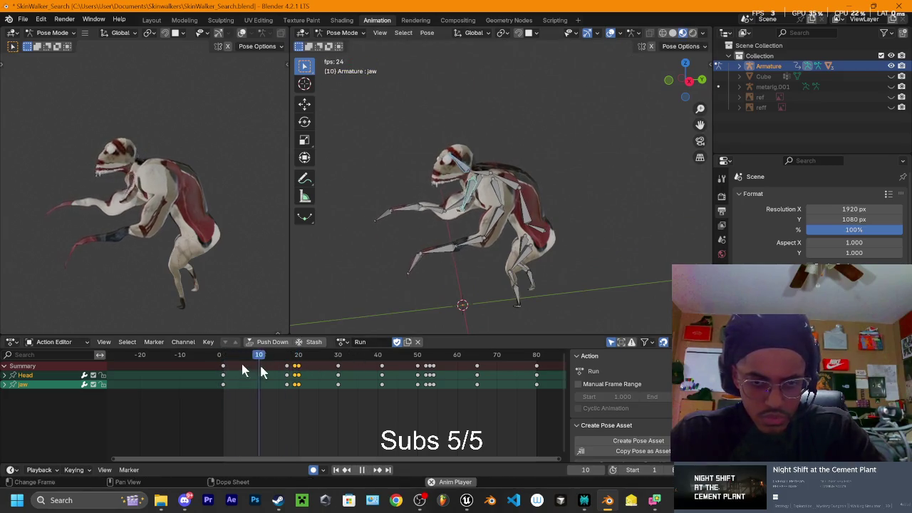
middle_click_drag(461, 231, 541, 233)
key("space")
key("space")
left_click(690, 76)
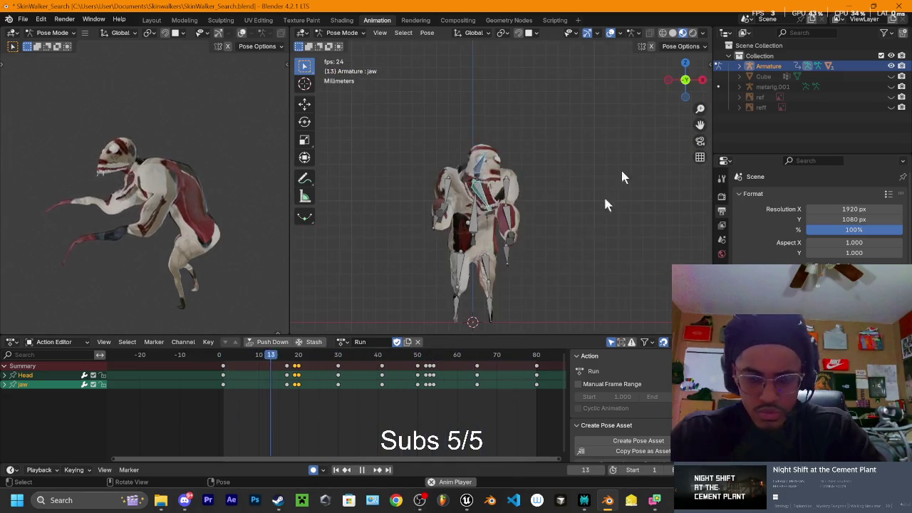
left_click_drag(295, 363, 215, 362)
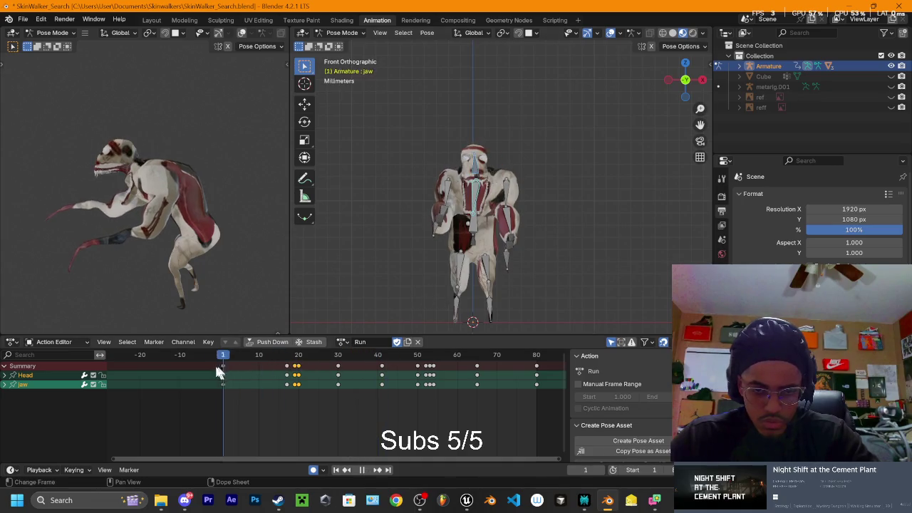
Step: Re-pose the jaw at frame 30 in Right Ortho view and play back to check
left_click_drag(292, 370, 338, 369)
left_click_drag(685, 80, 681, 78)
left_click(685, 80)
scroll(499, 180, "up", 3)
key("r")
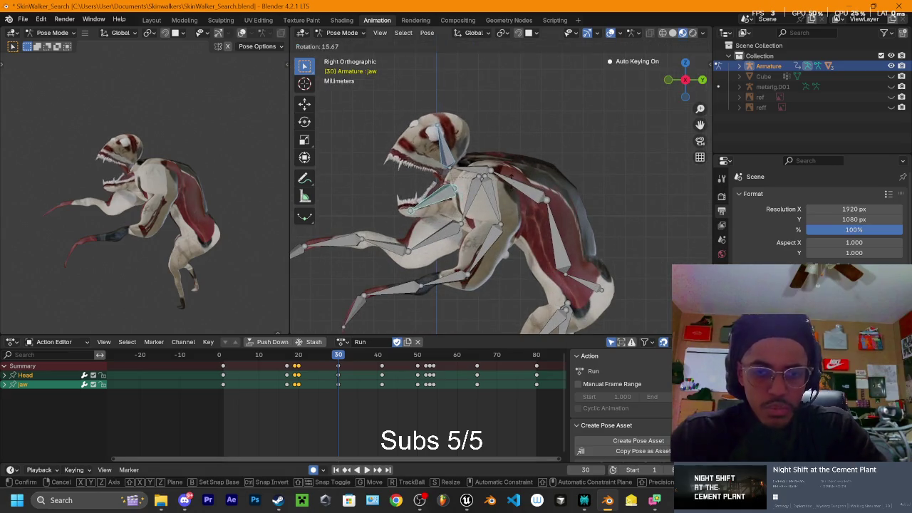
left_click(507, 201)
key("space")
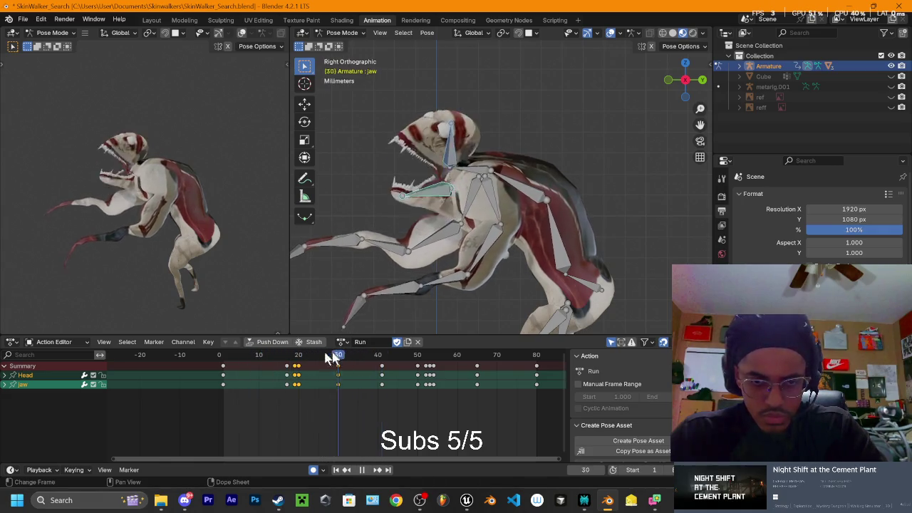
key("space")
Step: Rotate the jaw bone into a refined pose at frame 41
left_click(353, 355)
key("space")
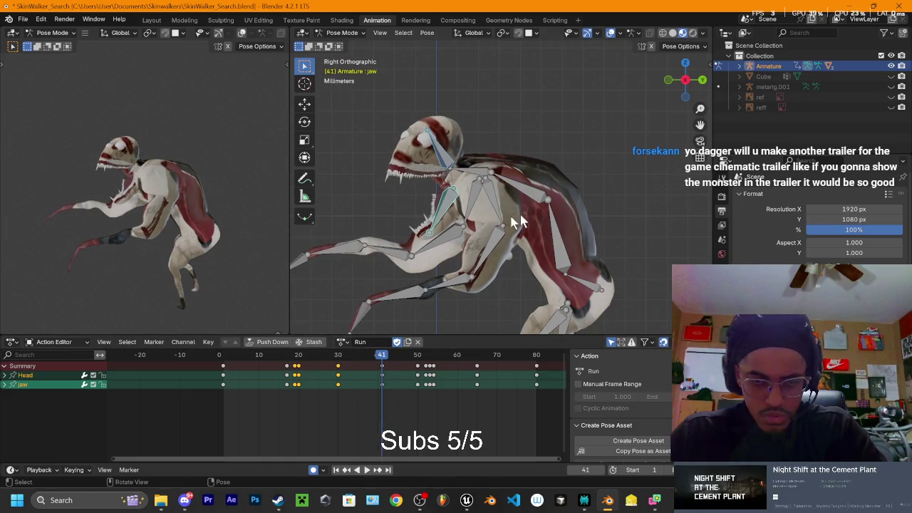
key("r")
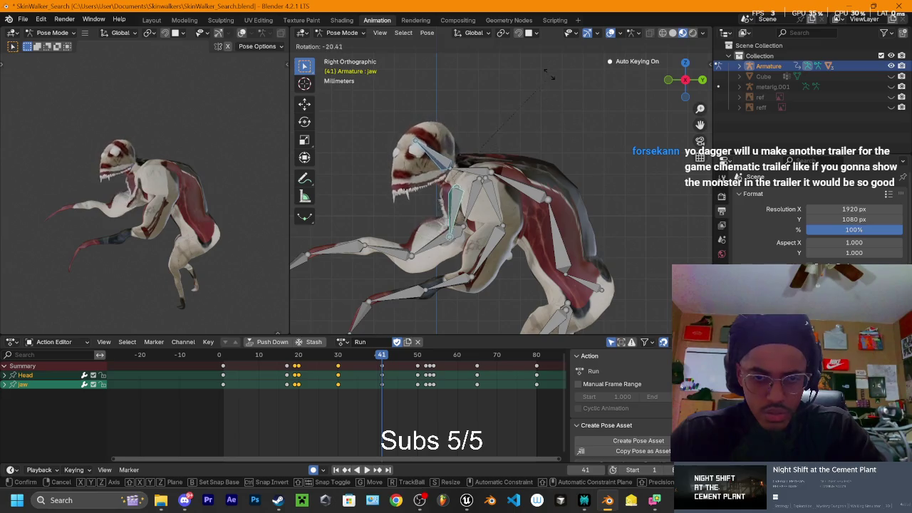
left_click(535, 102)
key("r")
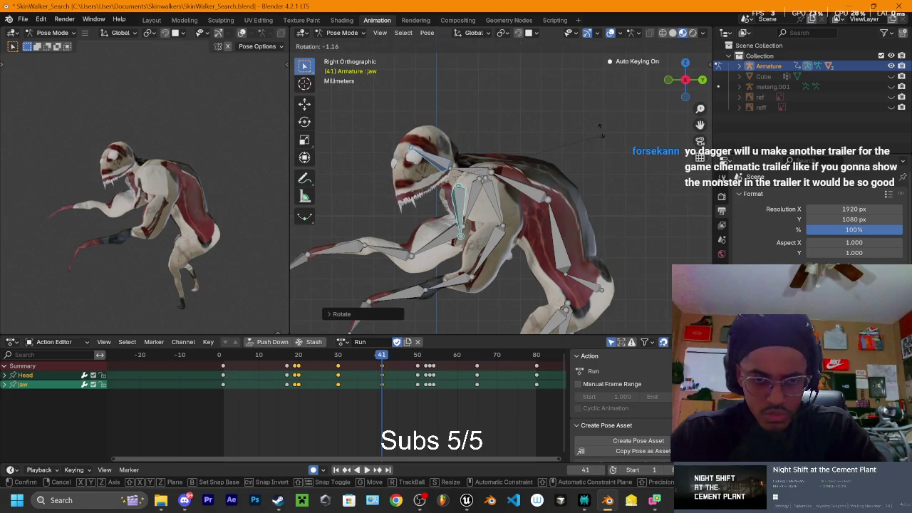
left_click(595, 106)
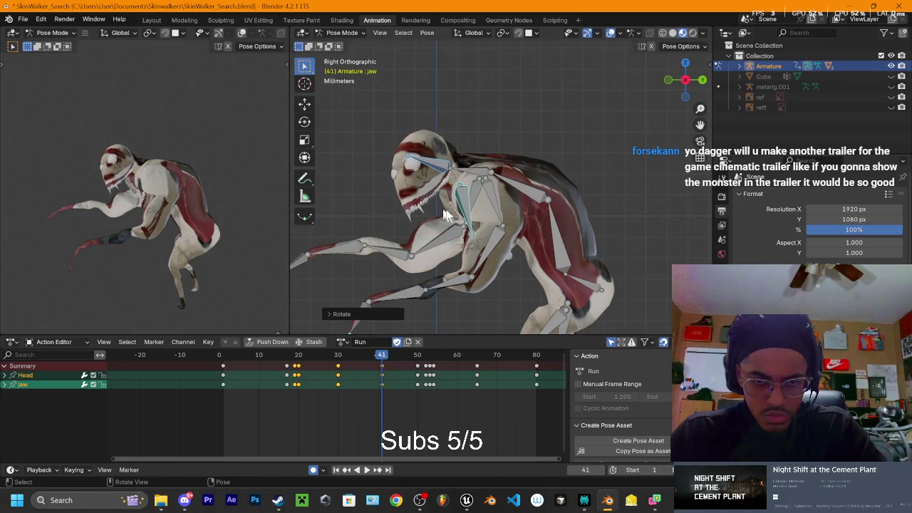
left_click(482, 208)
key("r")
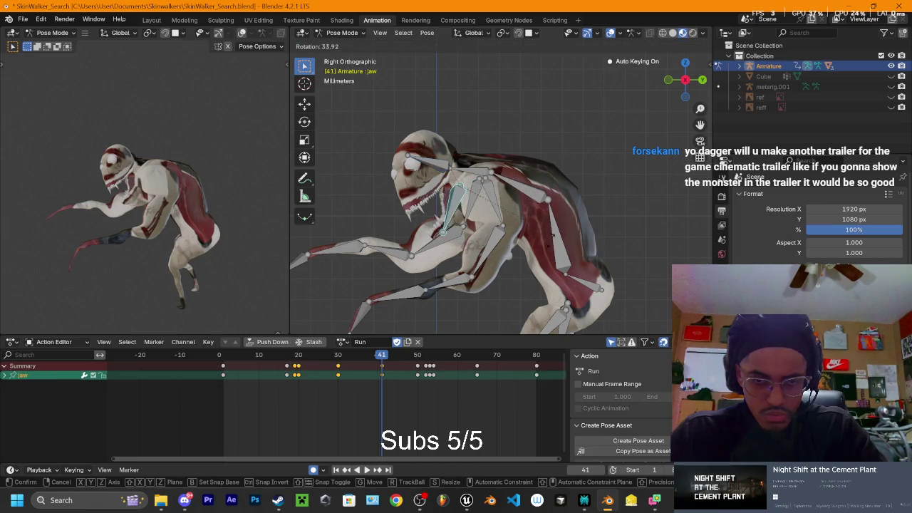
left_click(544, 279)
middle_click_drag(543, 279, 511, 193)
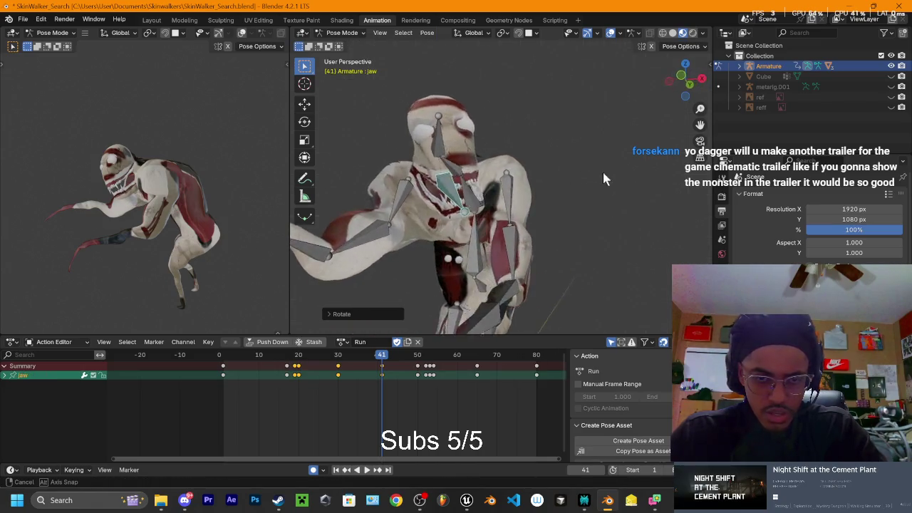
Step: Play back from frame 41 in side view, reviewing frames 47 to 50
key("space")
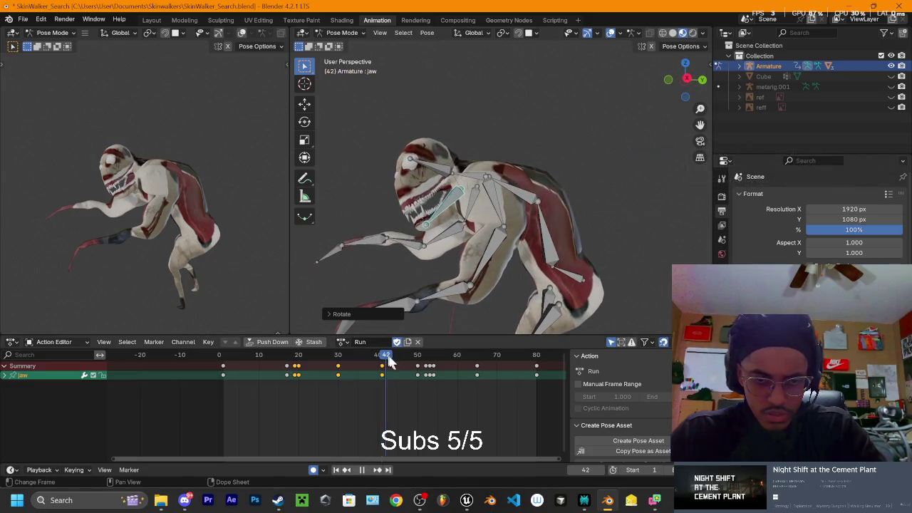
key("space")
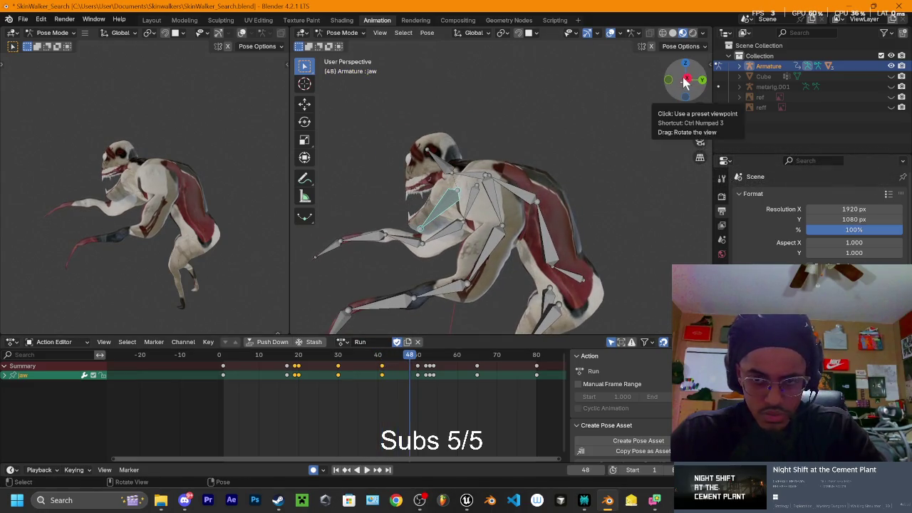
left_click(684, 81)
key("space")
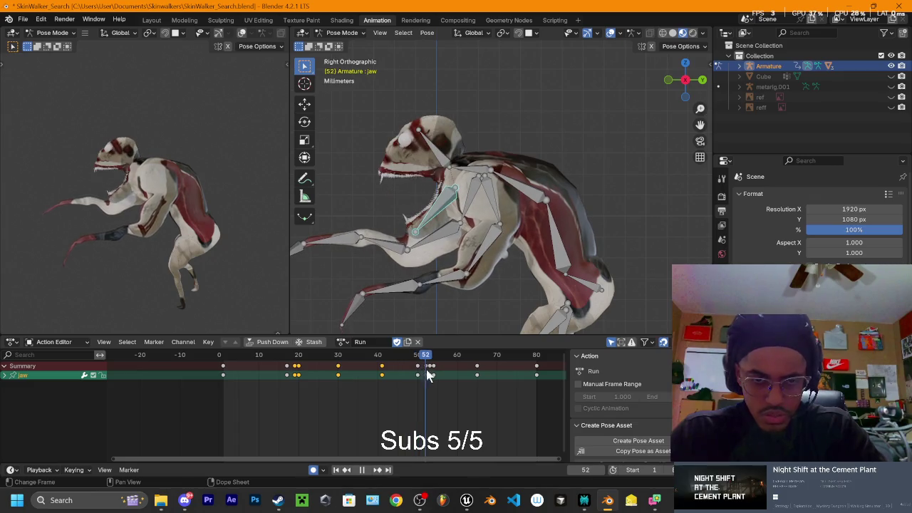
mouse_move(414, 370)
left_mouse_down()
mouse_move(387, 366)
mouse_move(382, 374)
mouse_move(416, 378)
left_mouse_up()
key("space")
Step: Delete the unneeded jaw keyframe at frame 51 in the Action Editor
scroll(417, 383, "up", 3)
scroll(453, 384, "up", 2)
mouse_move(414, 459)
left_mouse_down()
mouse_move(382, 463)
mouse_move(416, 452)
mouse_move(451, 394)
left_mouse_up()
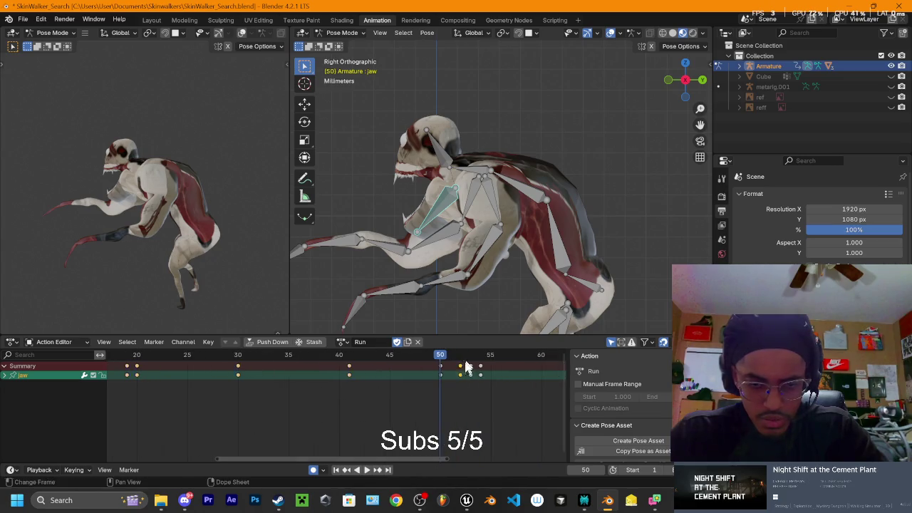
left_click(451, 356)
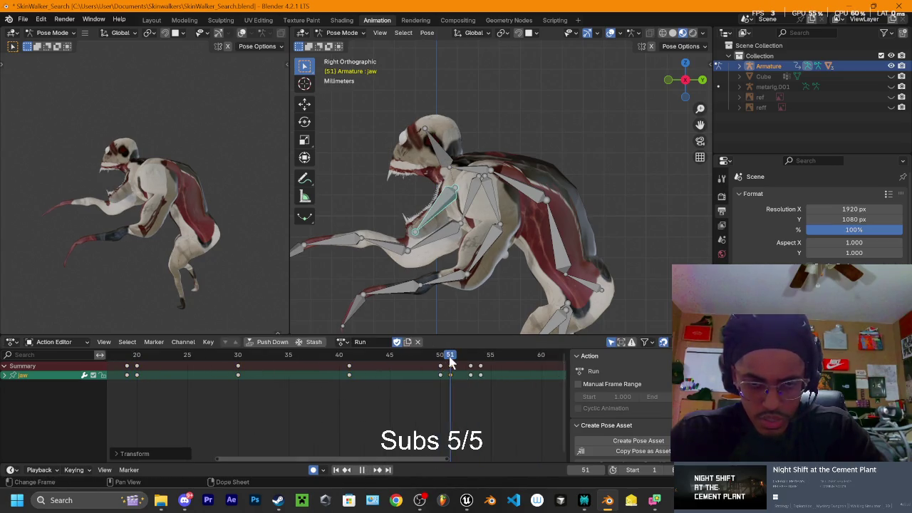
left_click_drag(450, 360, 446, 392)
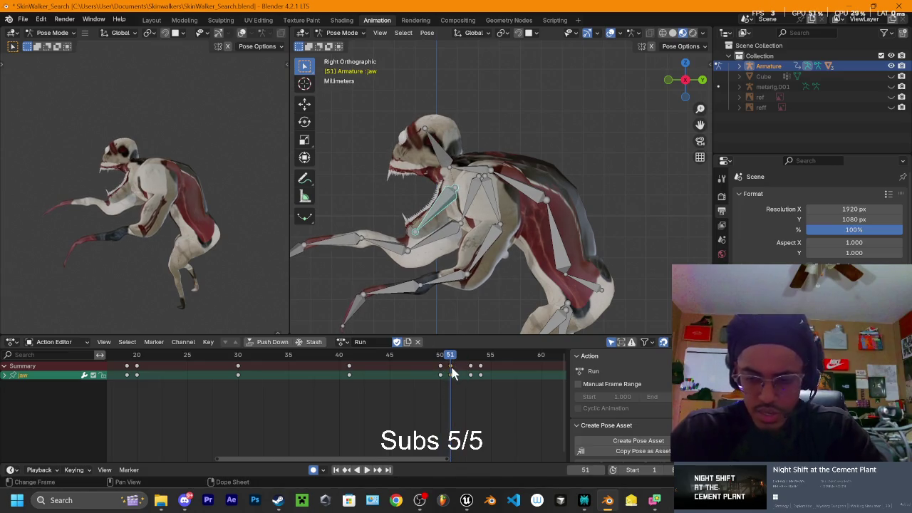
key("Delete")
key("space")
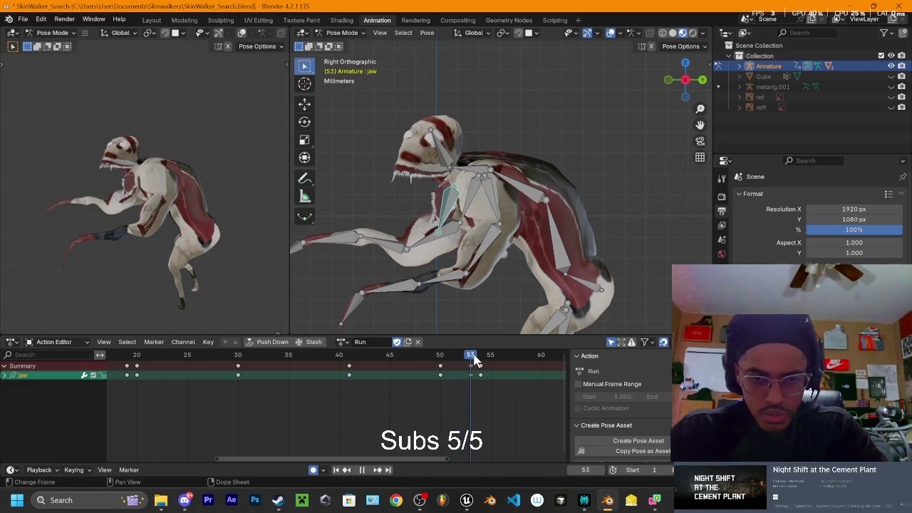
Step: Delete the extra jaw keyframe near frame 55 and replay the motion
left_click_drag(472, 370, 469, 373)
key("space")
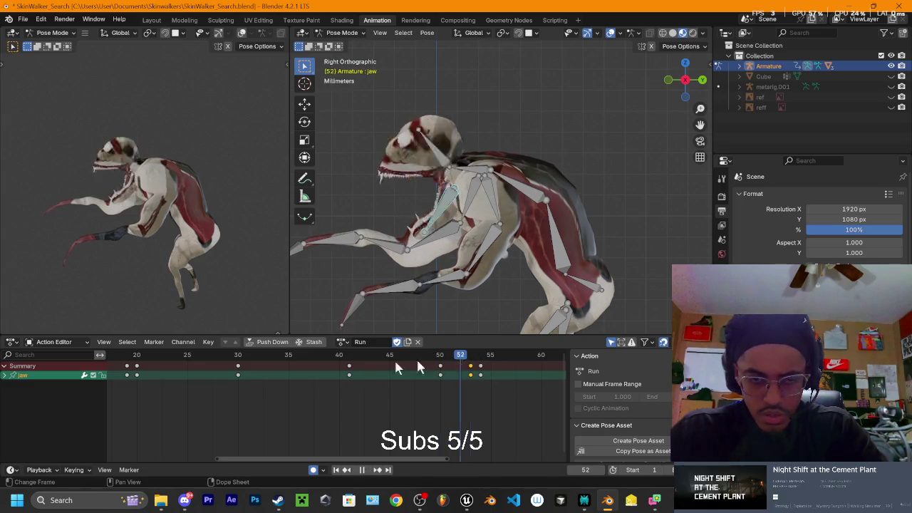
key("space")
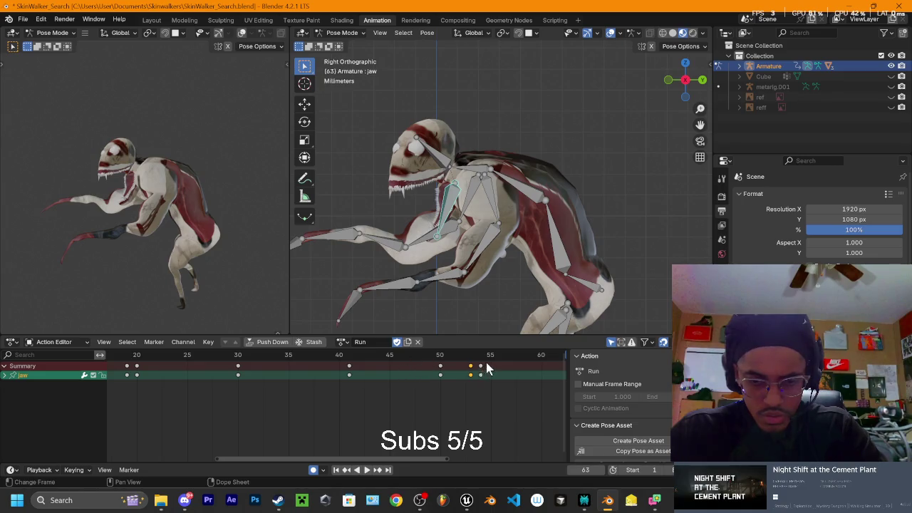
key("Delete")
key("space")
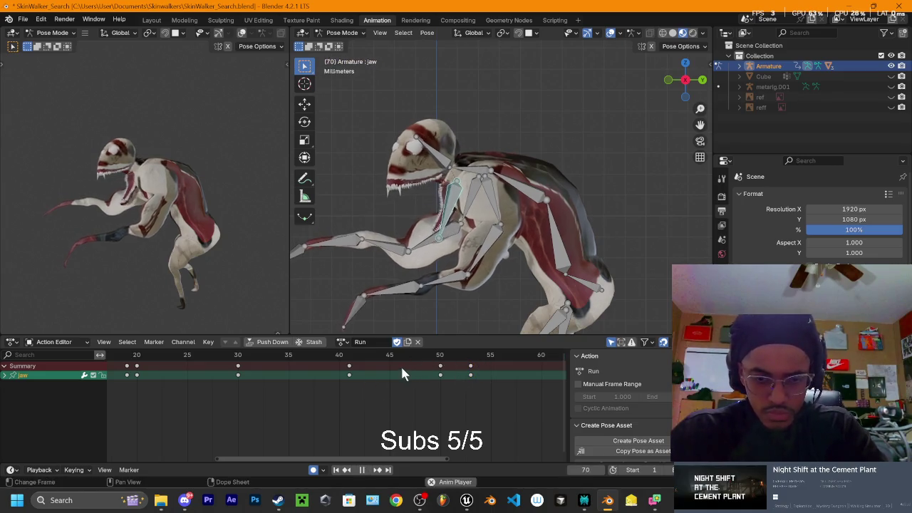
left_click(401, 356)
key("space")
Step: Review the jaw motion across frames 46 to 55 from the front
scroll(421, 400, "down", 2)
scroll(421, 400, "down", 1)
left_click(402, 357)
key("space")
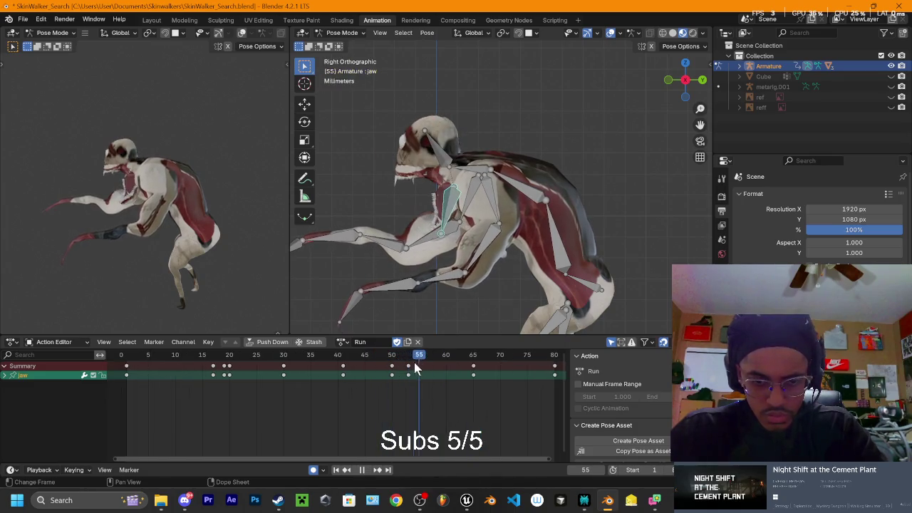
left_click(408, 356)
middle_click_drag(576, 175, 645, 178)
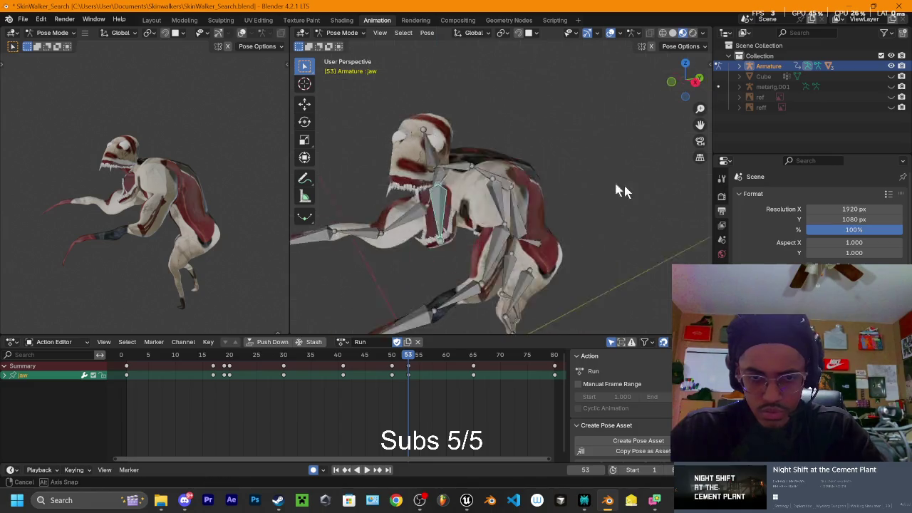
Step: Turn the Head bone at frame 53 in front view and preview it
left_click(683, 81)
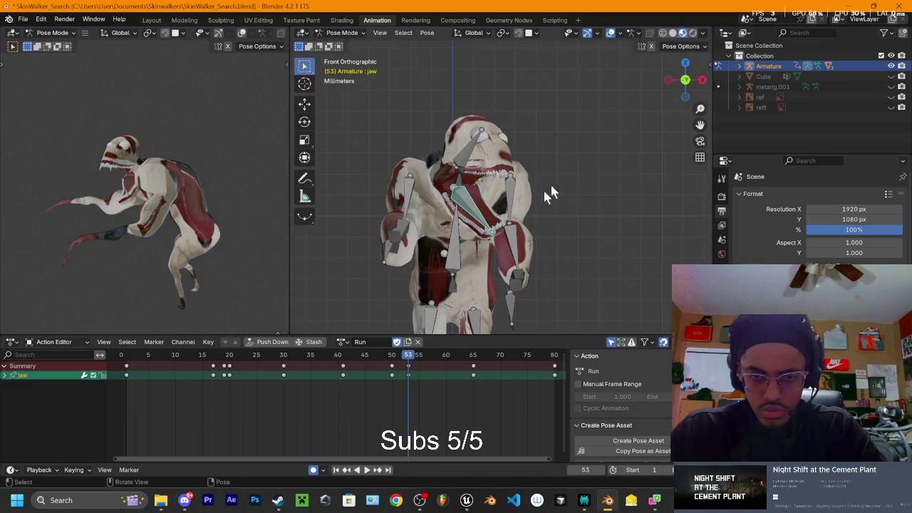
left_click(464, 147)
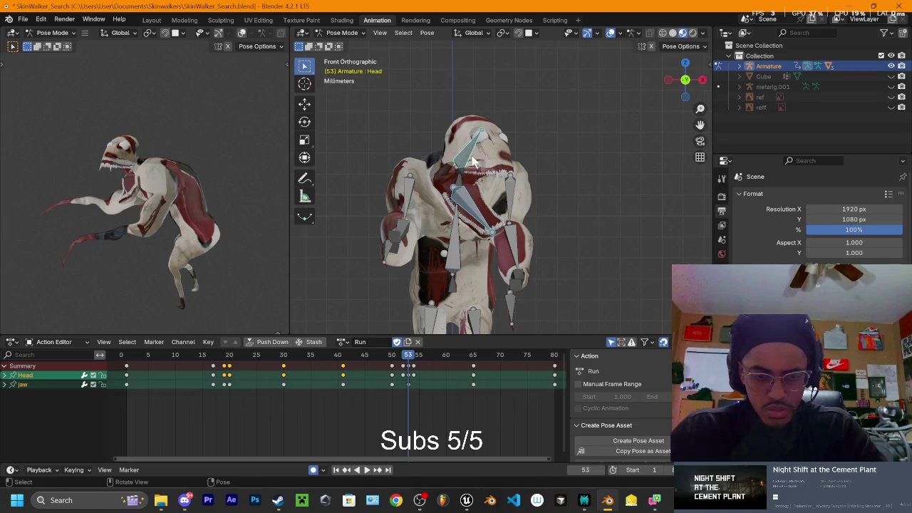
key("r")
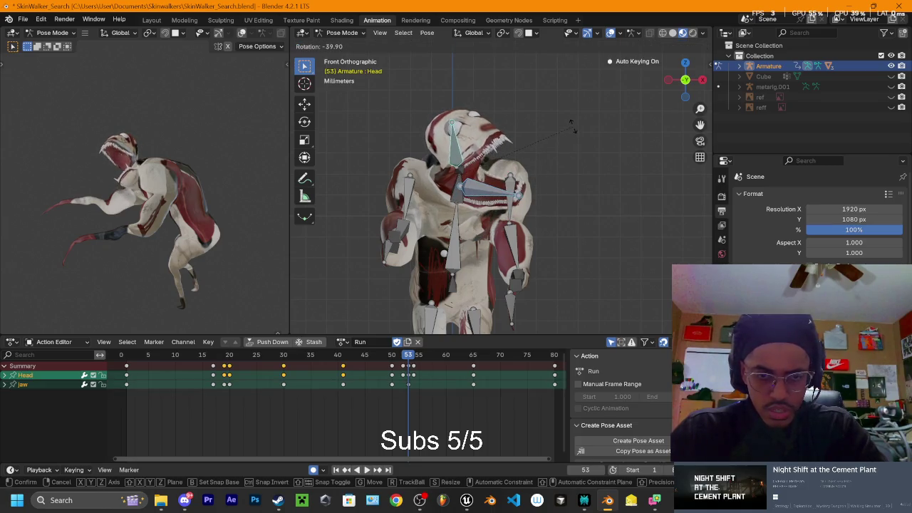
left_click(563, 125)
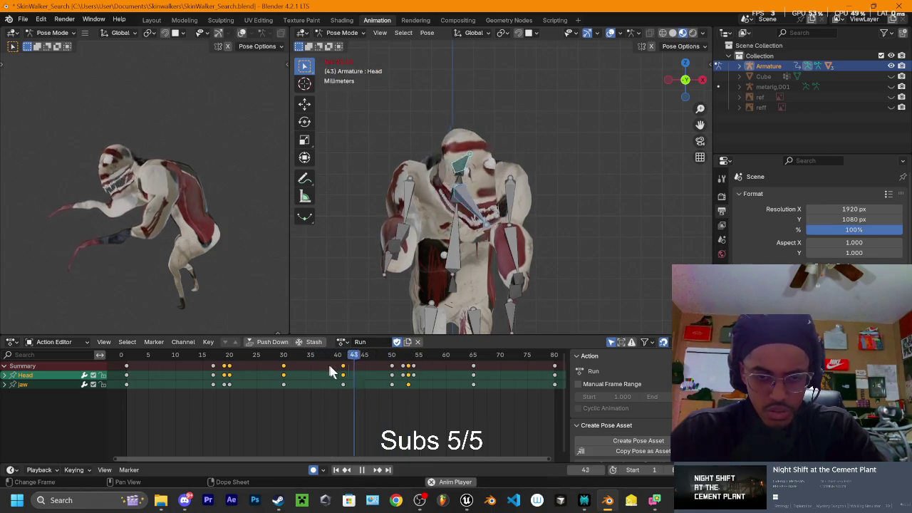
key("space")
mouse_move(401, 355)
left_mouse_down()
mouse_move(392, 359)
mouse_move(408, 365)
mouse_move(396, 368)
left_mouse_up()
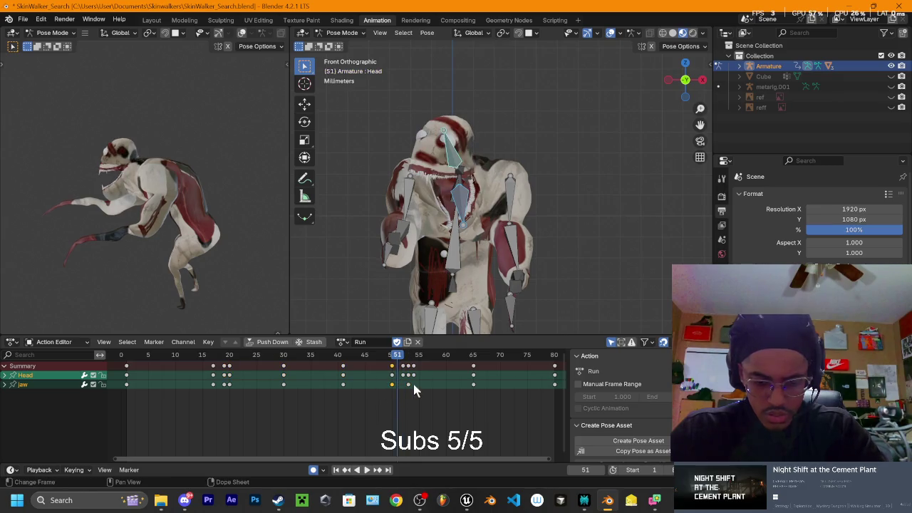
Step: Deselect all keys, paste the copied keyframes at frame 52, and scrub playback
left_click(385, 397)
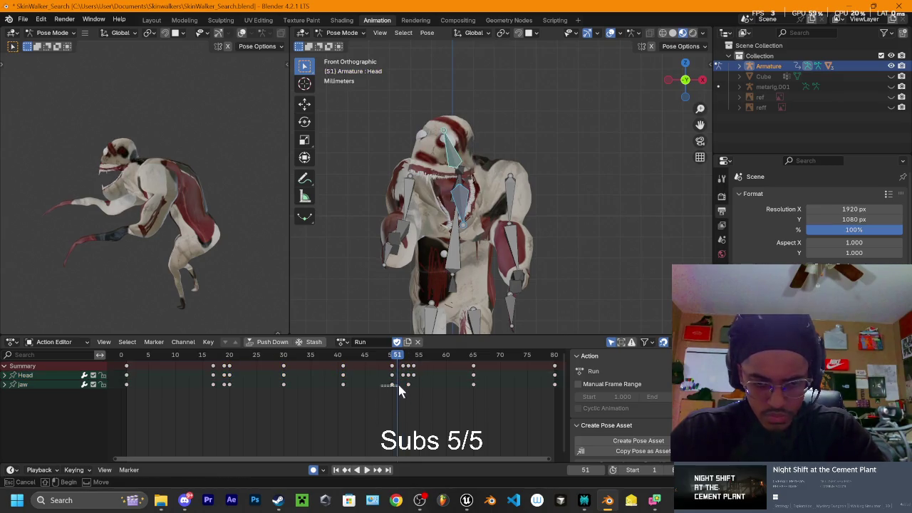
left_click_drag(401, 362, 412, 359)
key("ctrl+v")
key("space")
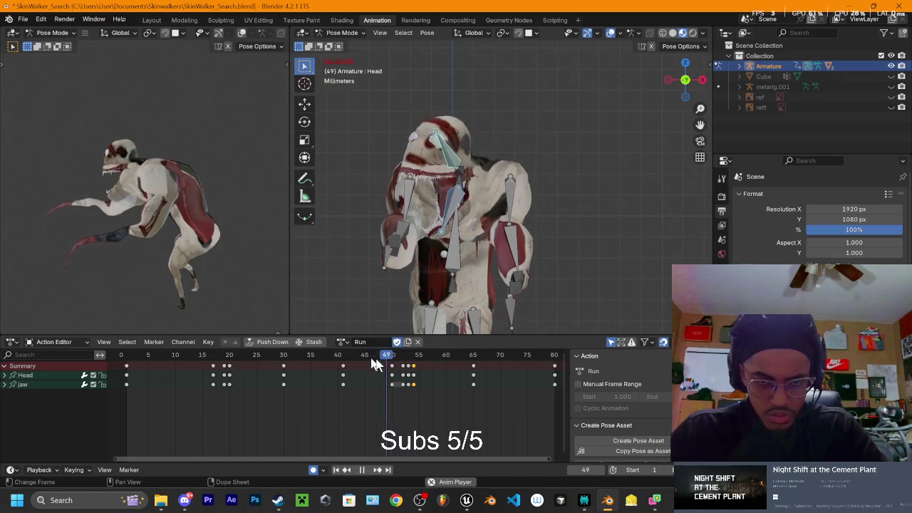
left_click_drag(384, 357, 383, 365)
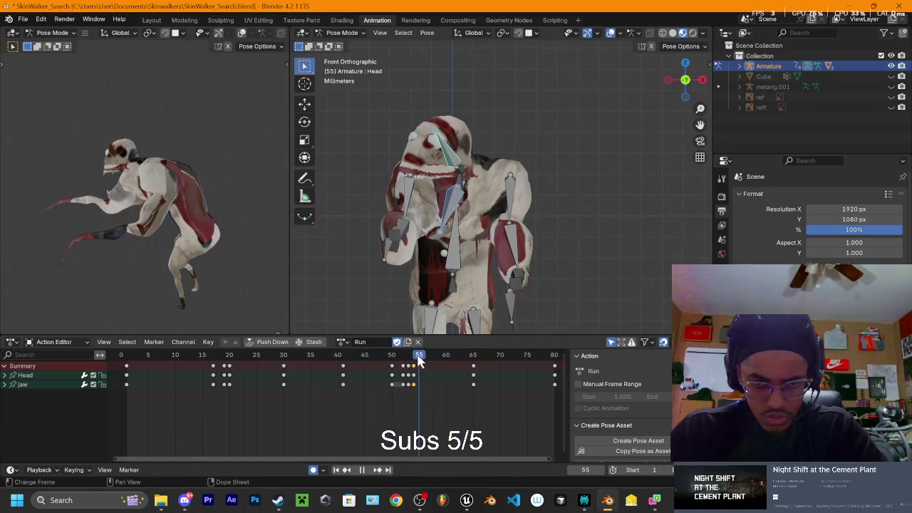
left_click(377, 361)
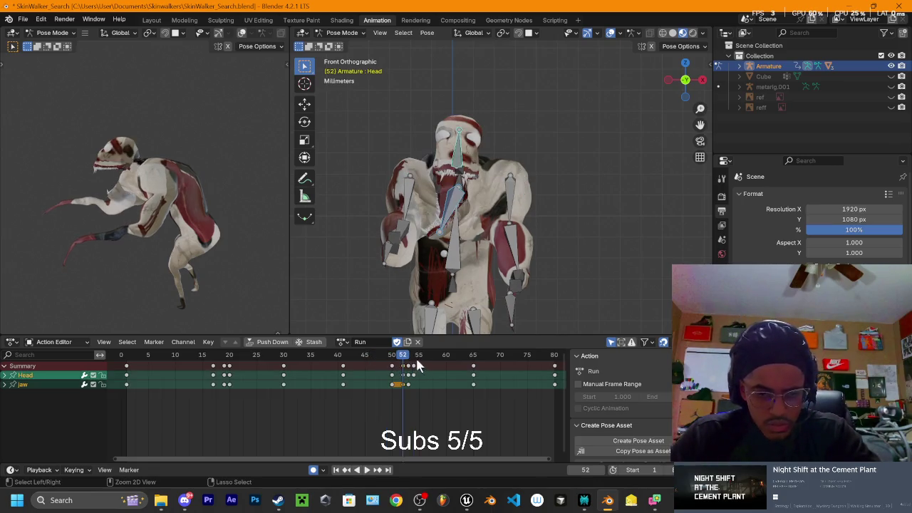
mouse_move(404, 358)
left_mouse_down()
mouse_move(392, 357)
mouse_move(403, 358)
left_mouse_up()
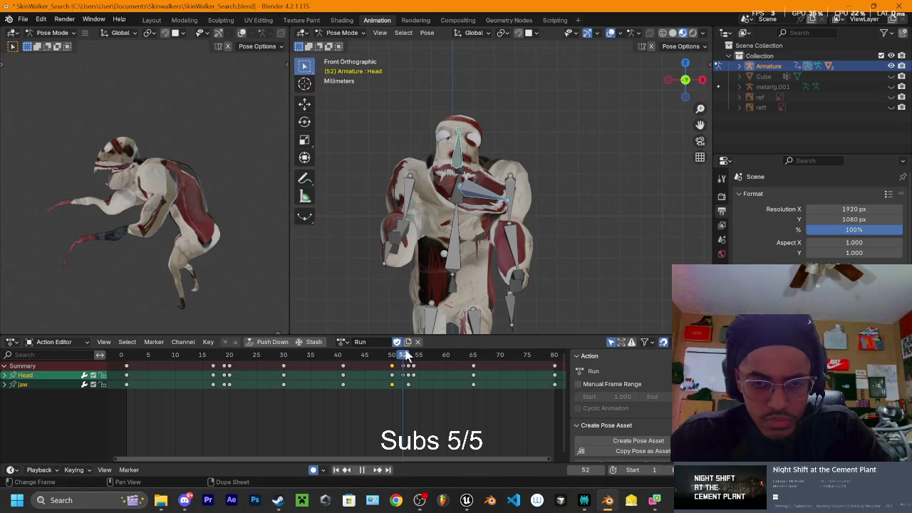
left_click(484, 198)
Step: Rotate and nudge the jaw open at frame 52
key("r")
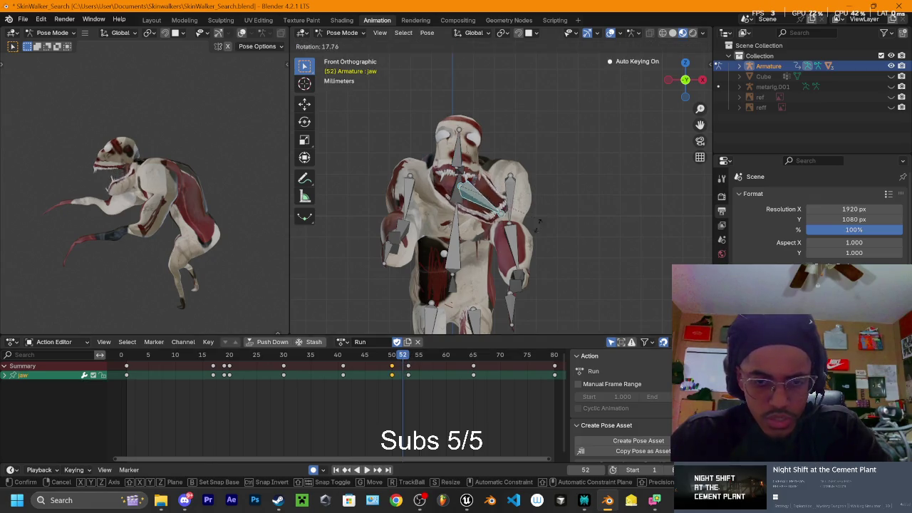
left_click(498, 242)
left_click(491, 243)
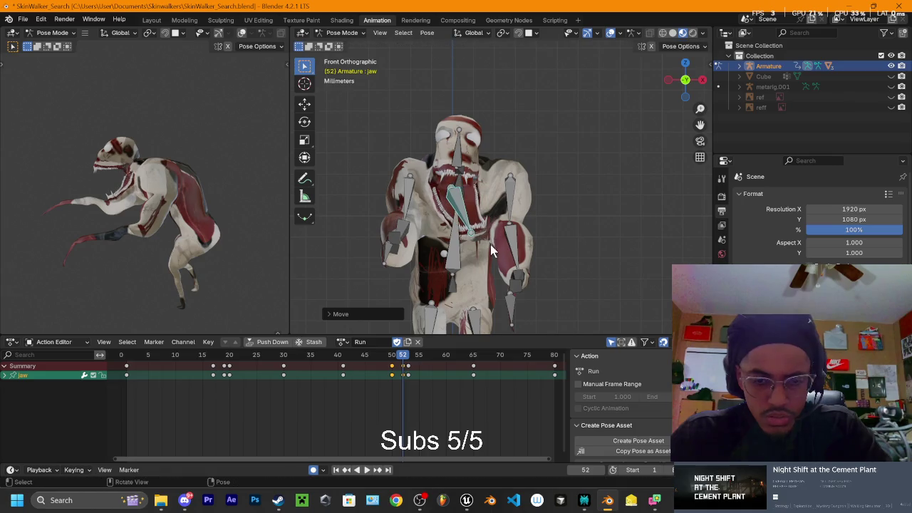
left_click_drag(405, 362, 421, 362)
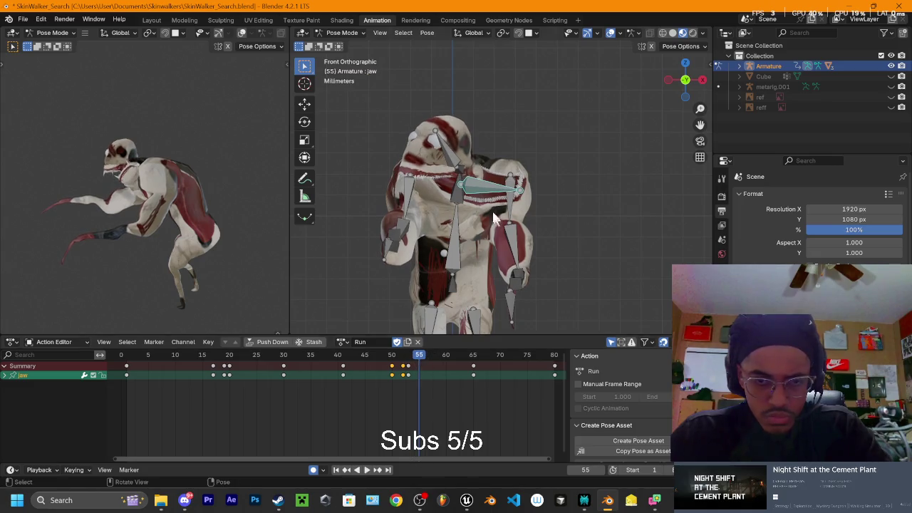
Step: Turn the Head bone further at frame 54
left_click(456, 165, "shift")
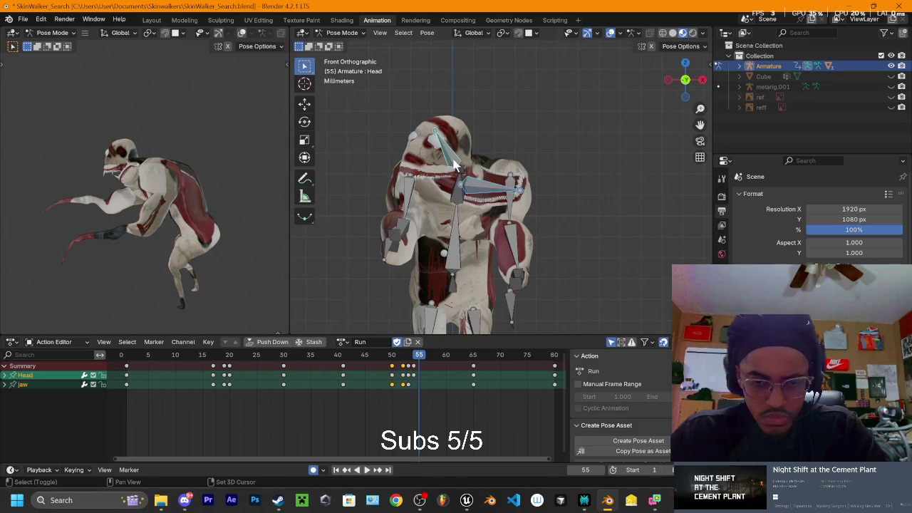
left_click_drag(419, 360, 415, 363)
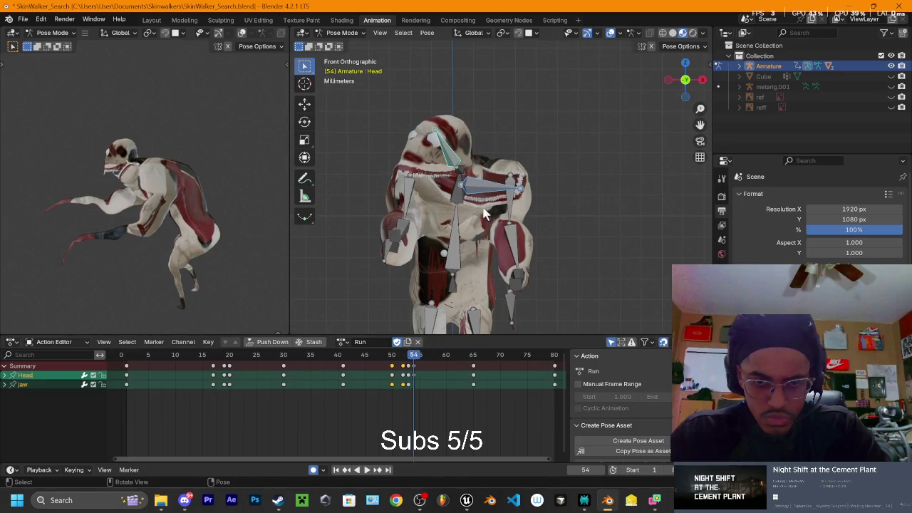
key("r")
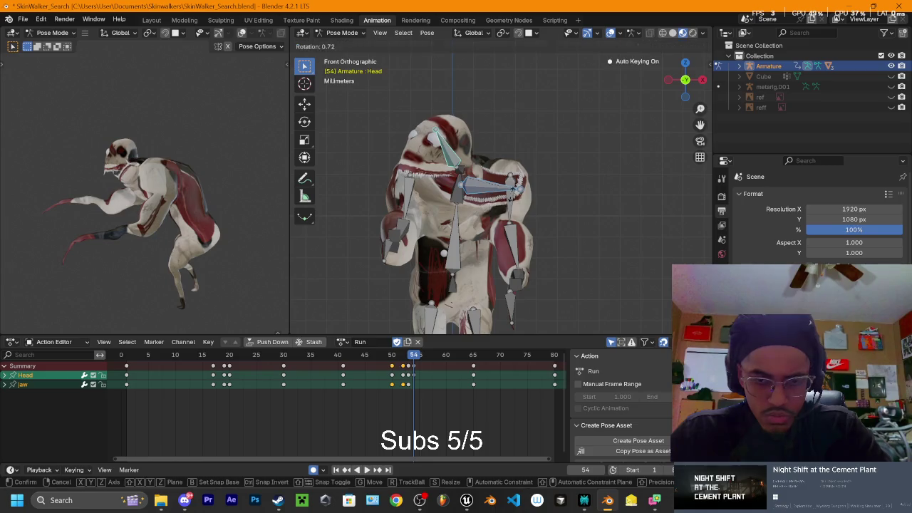
left_click(509, 193)
Step: Rotate the jaw further at frame 54 and check it from the right side
left_click(487, 190)
key("r")
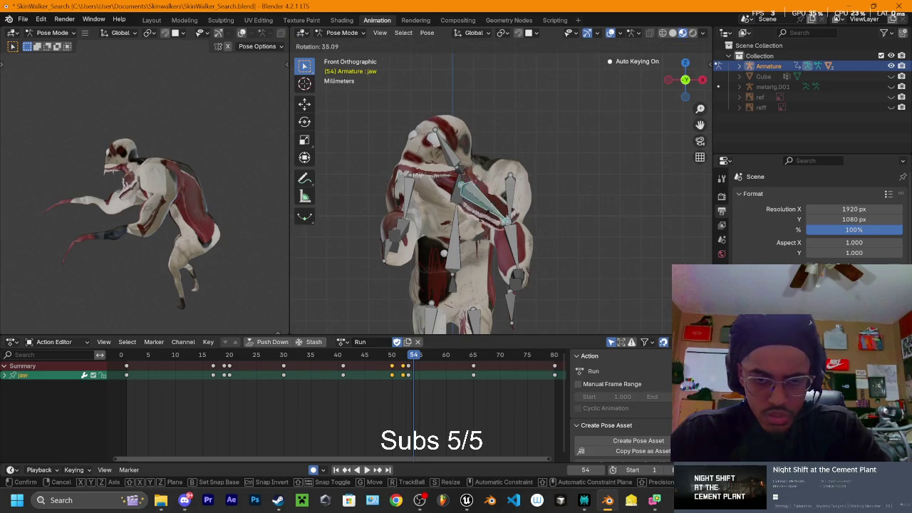
left_click(478, 225)
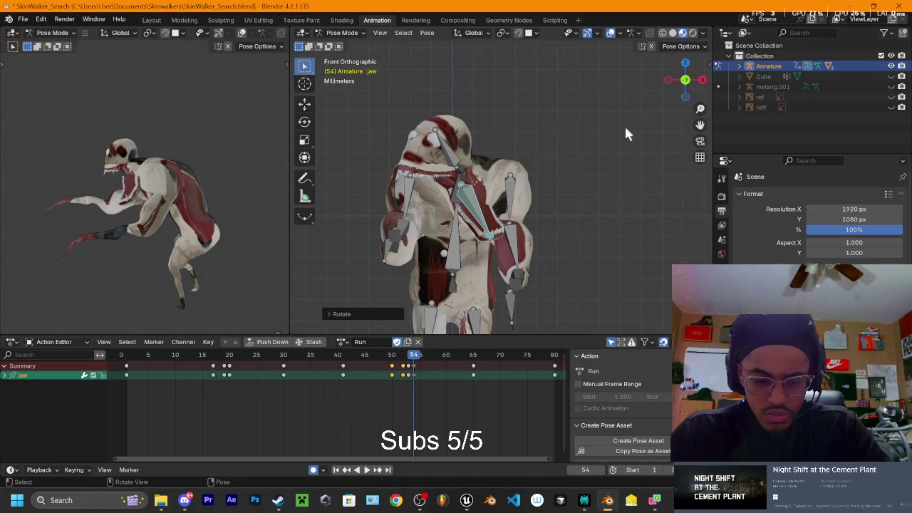
key("g")
key("r")
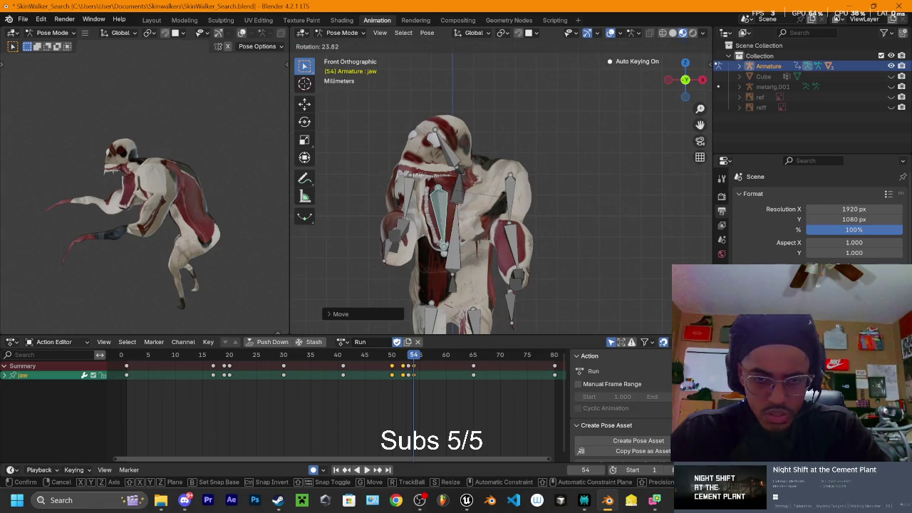
left_click(572, 154)
middle_click_drag(572, 154, 704, 92)
left_click(700, 78)
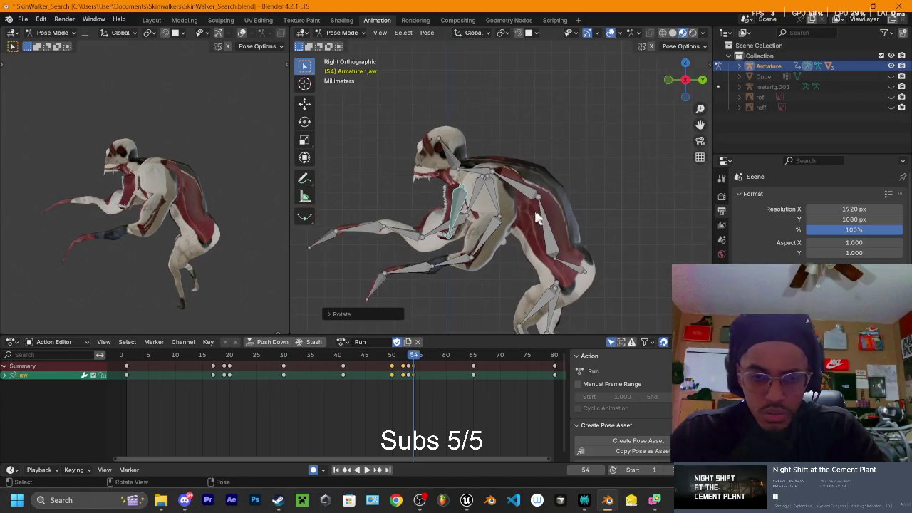
Step: Rotate the jaw at frame 54 with axis locks, checking from the right side
key("r")
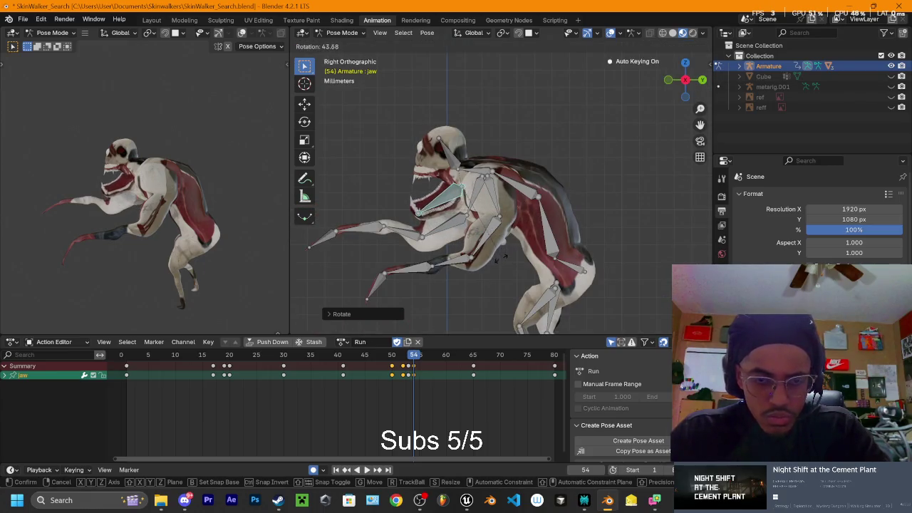
left_click(501, 269)
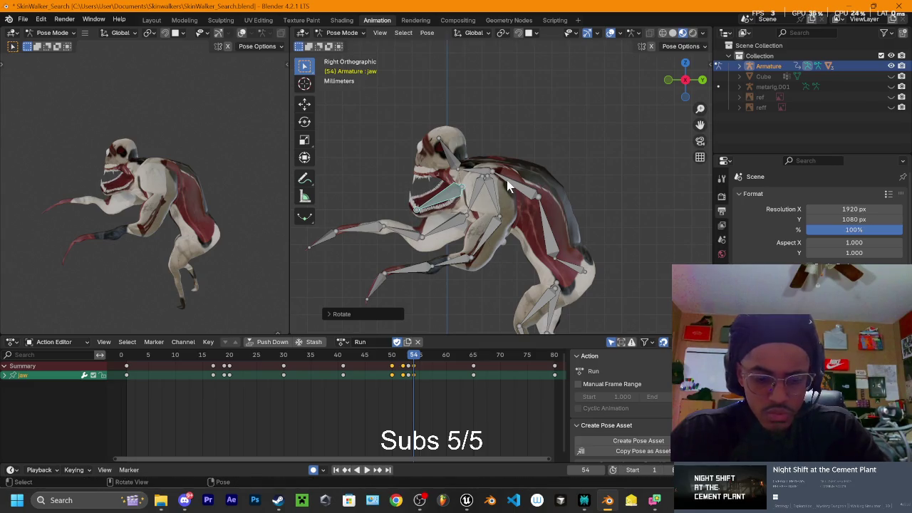
key("r")
key("x")
key("z")
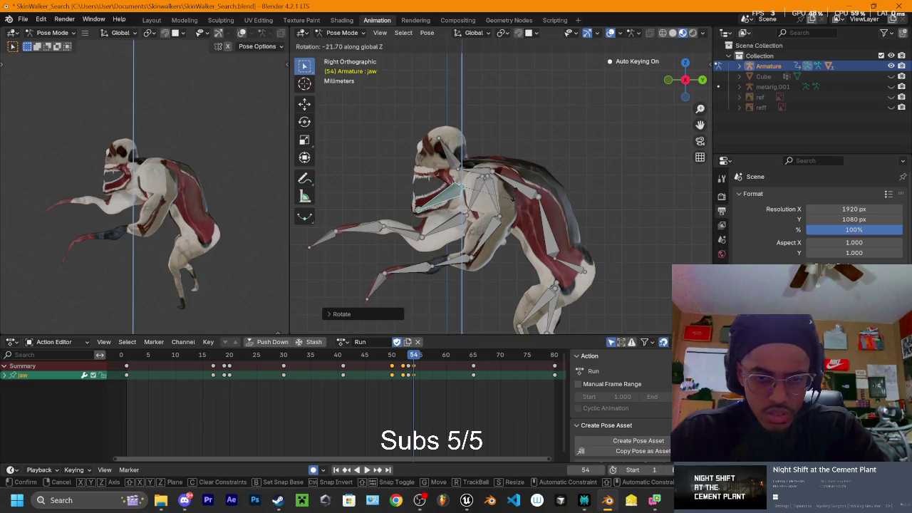
key("y")
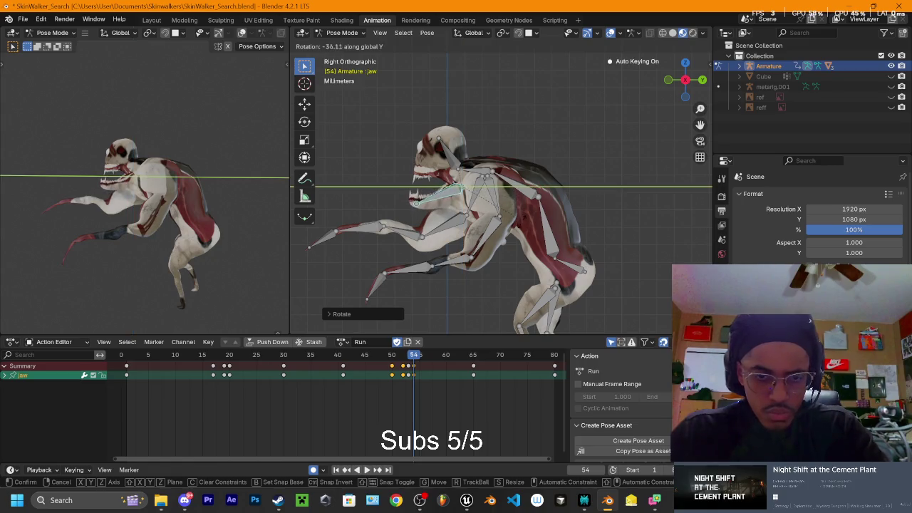
left_click(522, 231)
mouse_move(525, 177)
middle_mouse_down()
mouse_move(547, 190)
mouse_move(536, 194)
middle_mouse_up()
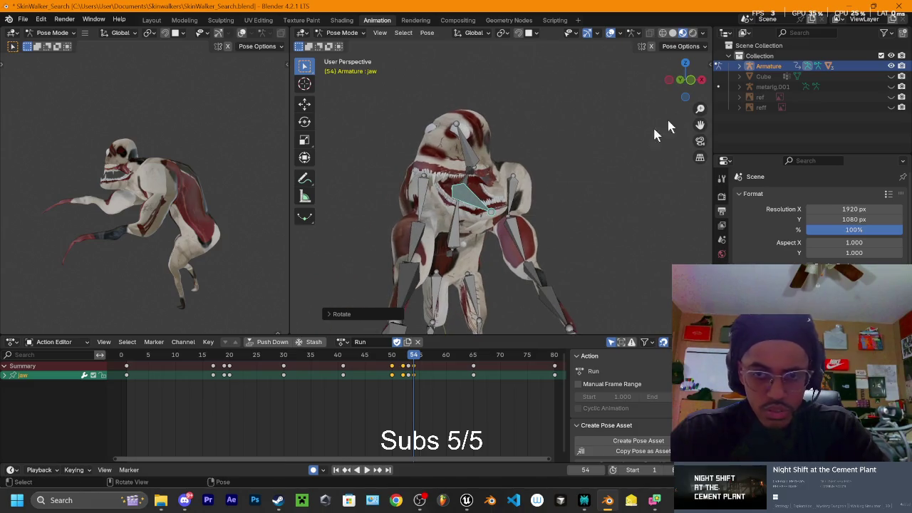
left_click(701, 80)
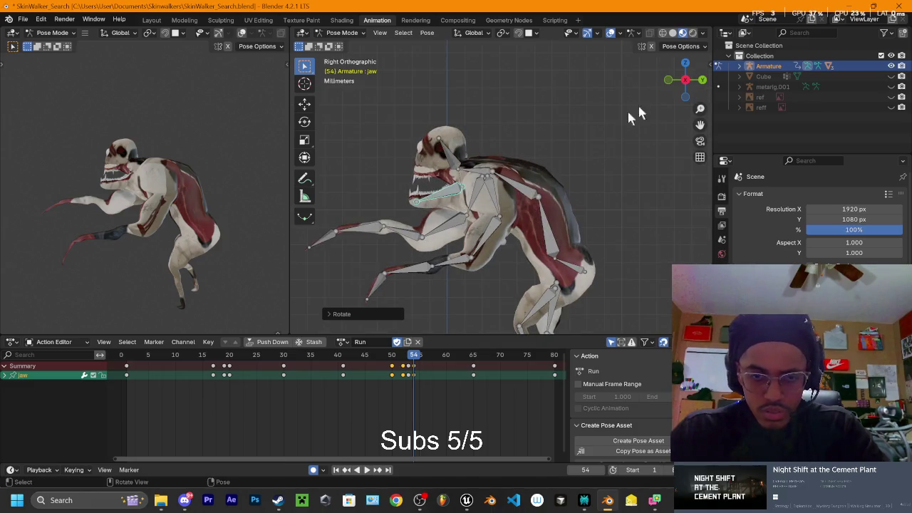
Step: From Top view, rotate and move the jaw into its final pose, then orbit to check
left_click(684, 63)
key("r")
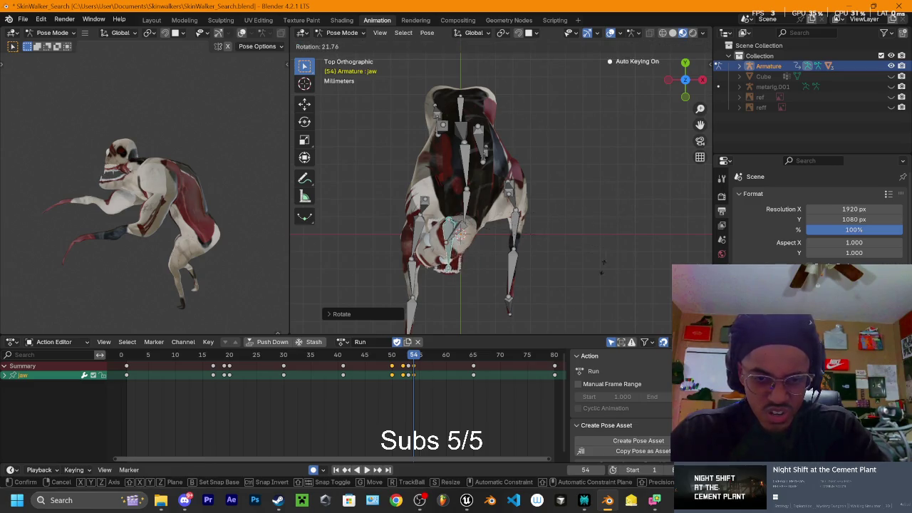
left_click(567, 303)
key("g")
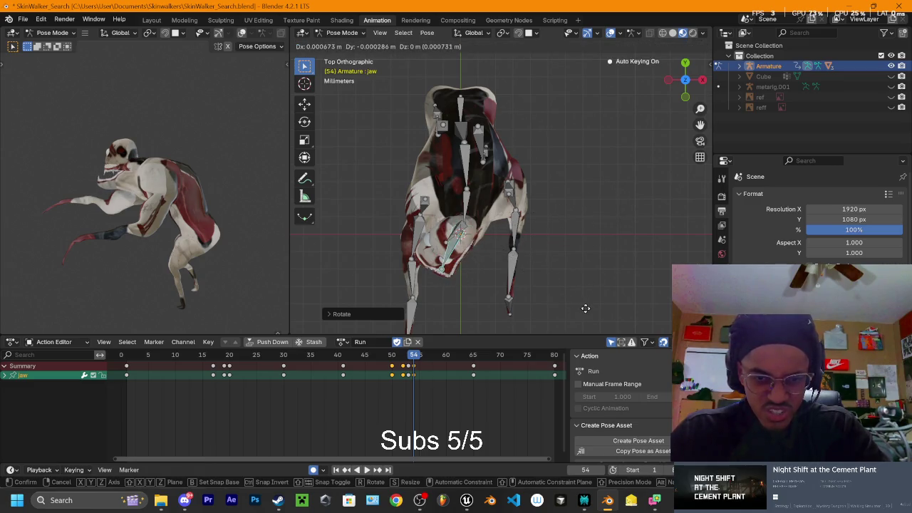
left_click(586, 313)
key("r")
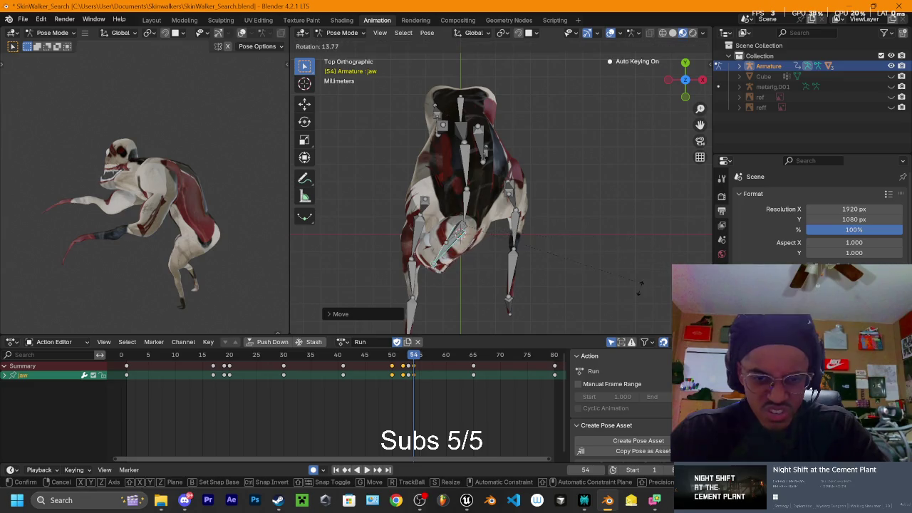
left_click(628, 296)
mouse_move(546, 300)
middle_mouse_down()
mouse_move(560, 162)
mouse_move(541, 213)
middle_mouse_up()
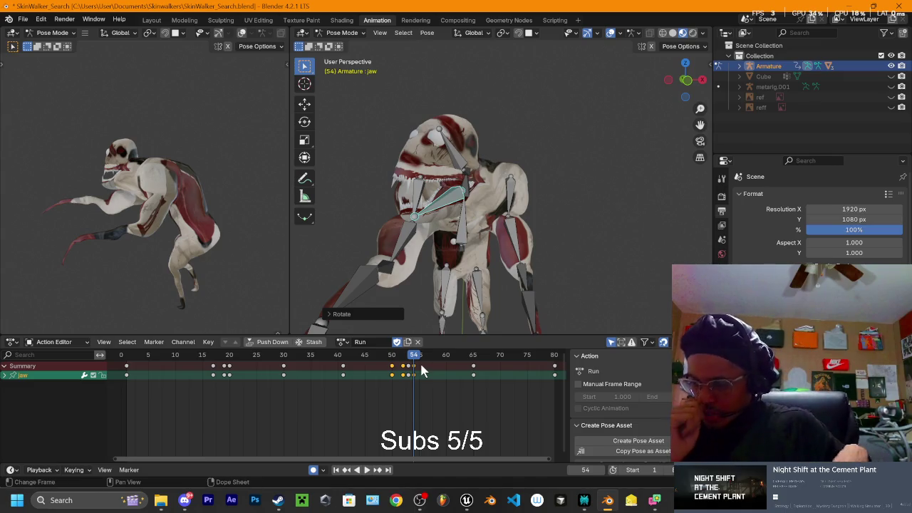
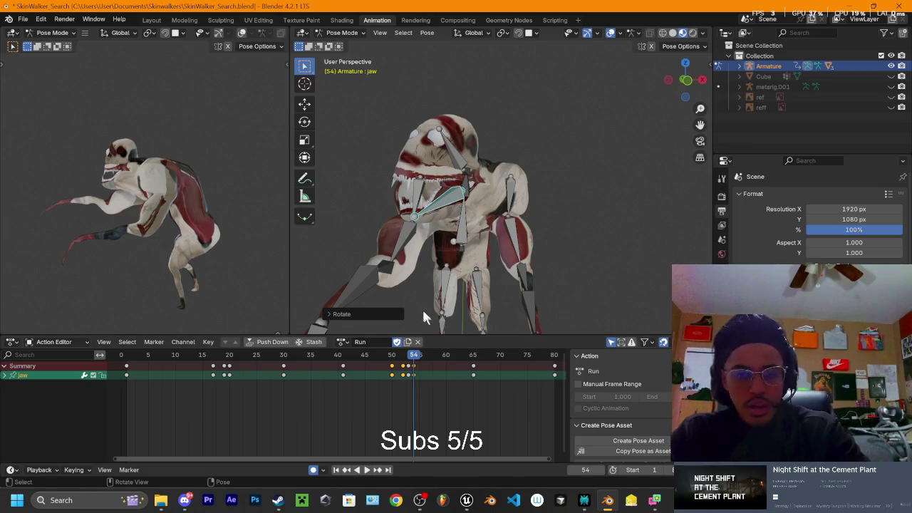
Step: Orbit around the creature to inspect the rig from front and perspective angles
mouse_move(515, 148)
middle_mouse_down()
mouse_move(485, 138)
mouse_move(617, 138)
mouse_move(685, 82)
middle_mouse_up()
left_click(685, 82)
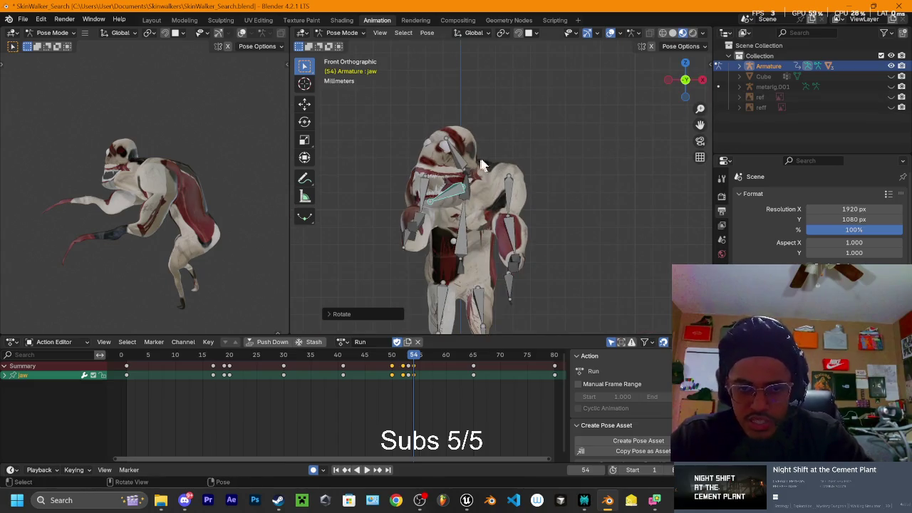
mouse_move(529, 175)
middle_mouse_down()
mouse_move(609, 172)
mouse_move(542, 169)
middle_mouse_up()
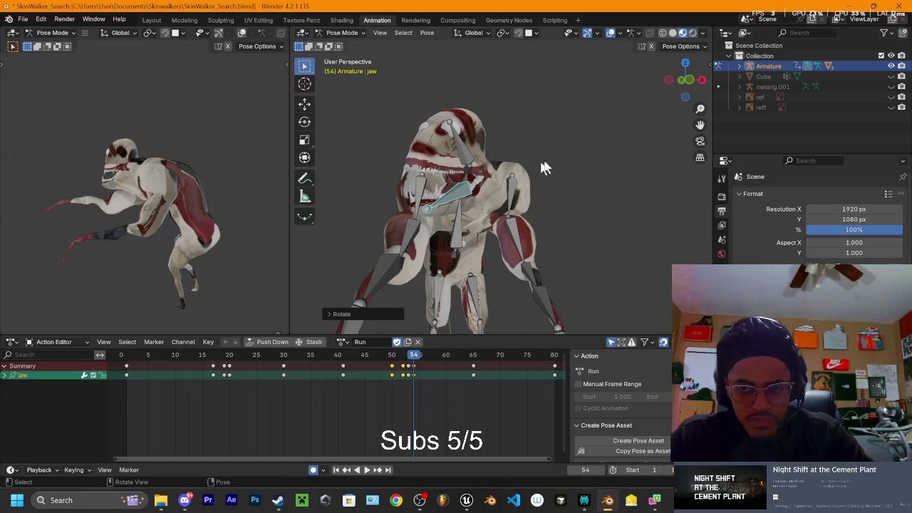
left_click_drag(674, 93, 526, 177)
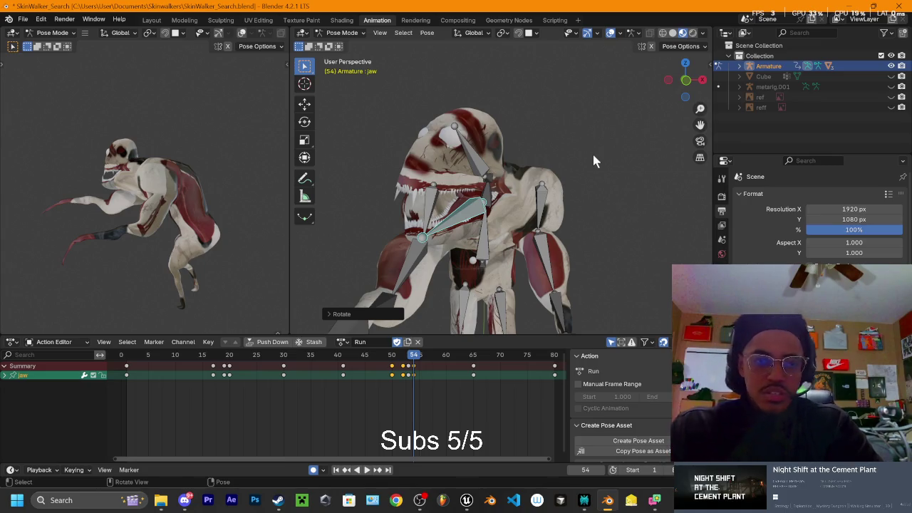
mouse_move(620, 160)
middle_mouse_down()
mouse_move(597, 187)
mouse_move(582, 151)
mouse_move(594, 140)
mouse_move(584, 176)
mouse_move(619, 166)
middle_mouse_up()
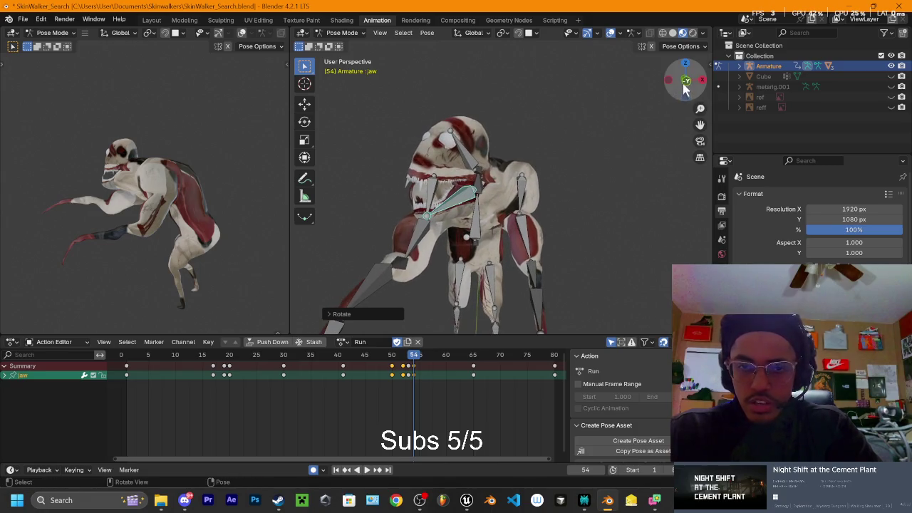
Step: Play back the Run action while orbiting, then move to frame 10
mouse_move(419, 361)
left_mouse_down()
mouse_move(275, 357)
mouse_move(216, 370)
left_mouse_up()
key("space")
mouse_move(373, 307)
middle_mouse_down()
mouse_move(570, 221)
mouse_move(549, 198)
middle_mouse_up()
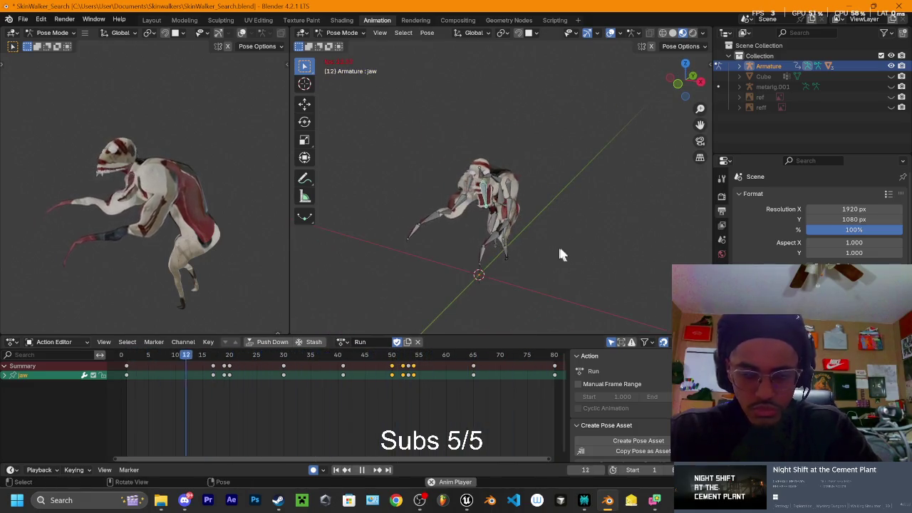
left_click_drag(692, 81, 682, 84)
left_click(681, 82)
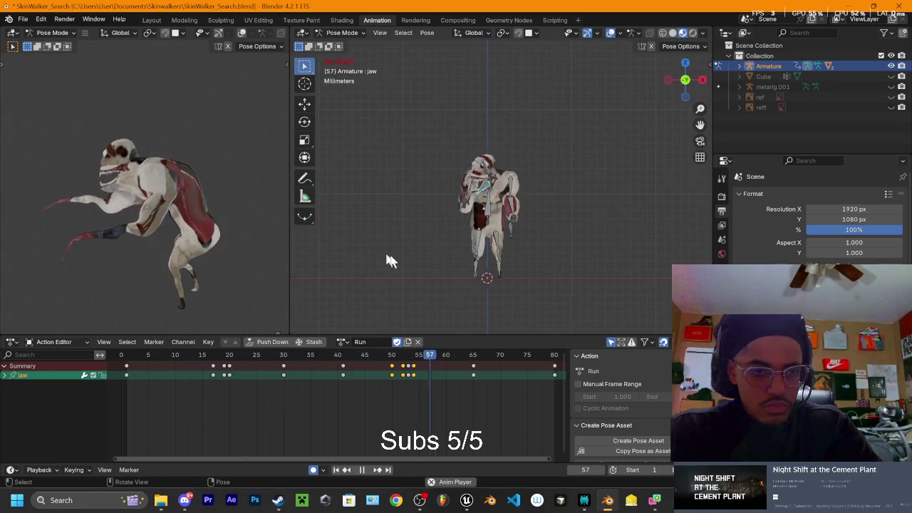
mouse_move(539, 239)
middle_mouse_down()
mouse_move(433, 273)
mouse_move(453, 247)
mouse_move(404, 265)
middle_mouse_up()
left_click_drag(152, 354, 173, 361)
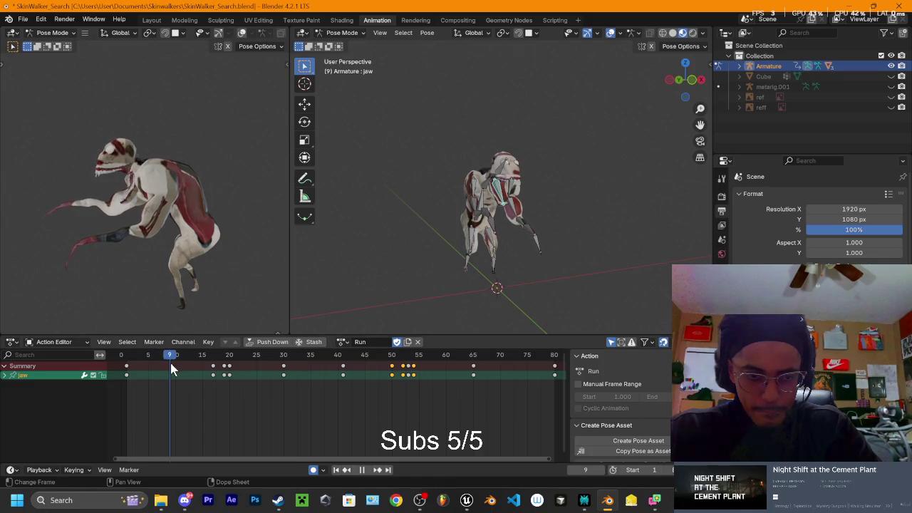
scroll(527, 235, "up", 3)
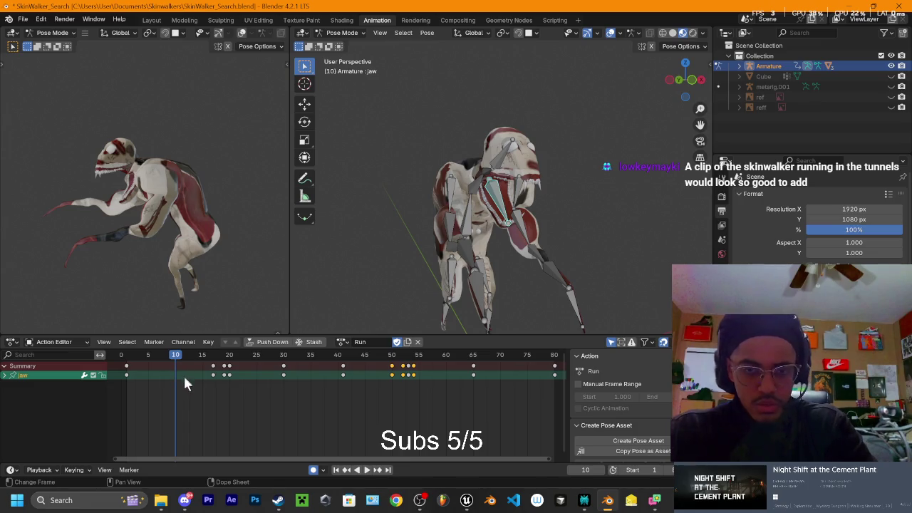
Step: Key all bones at frames 10 and 12, then select the Head and jaw at frame 11
key("a")
key("i")
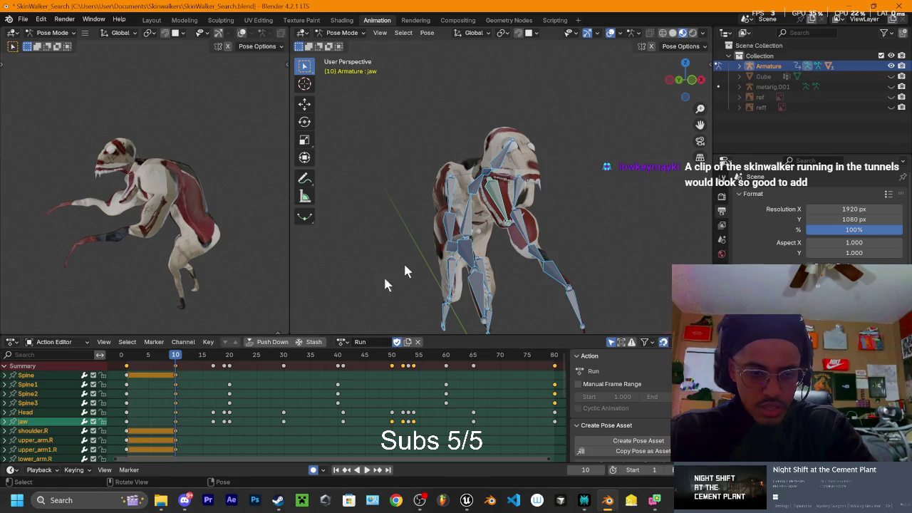
left_click_drag(176, 361, 187, 362)
key("i")
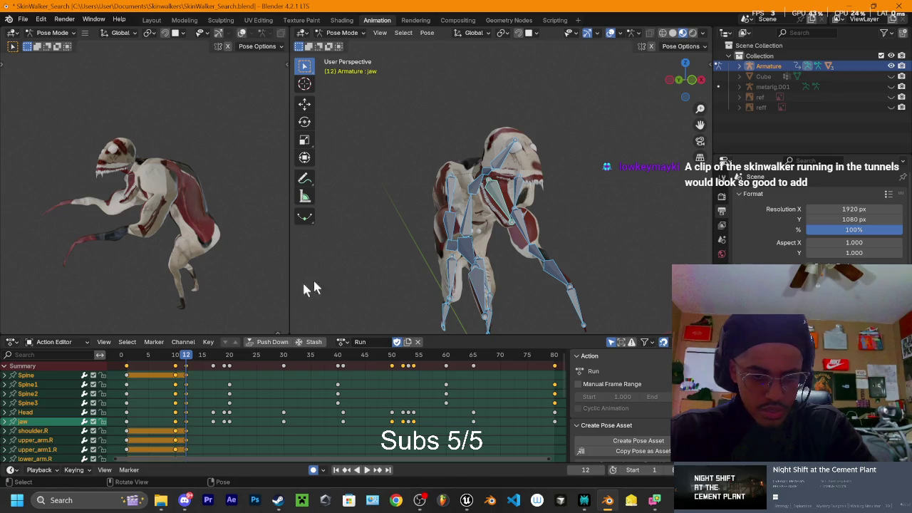
left_click(182, 361)
mouse_move(566, 202)
middle_mouse_down()
mouse_move(609, 139)
mouse_move(447, 167)
middle_mouse_up()
left_click(483, 186)
left_click(482, 192, "shift")
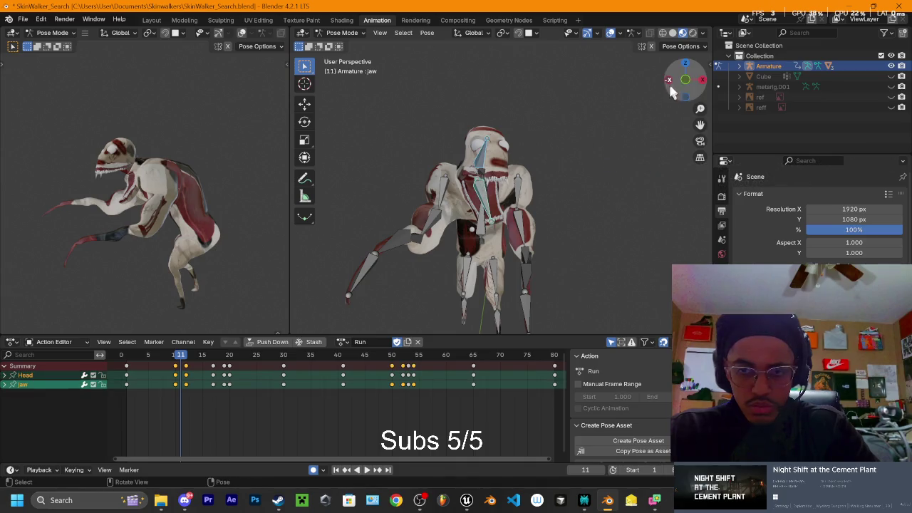
Step: Rotate the Head and jaw in straight front view to key a new pose at frame 11
left_click(686, 81)
left_click(687, 62)
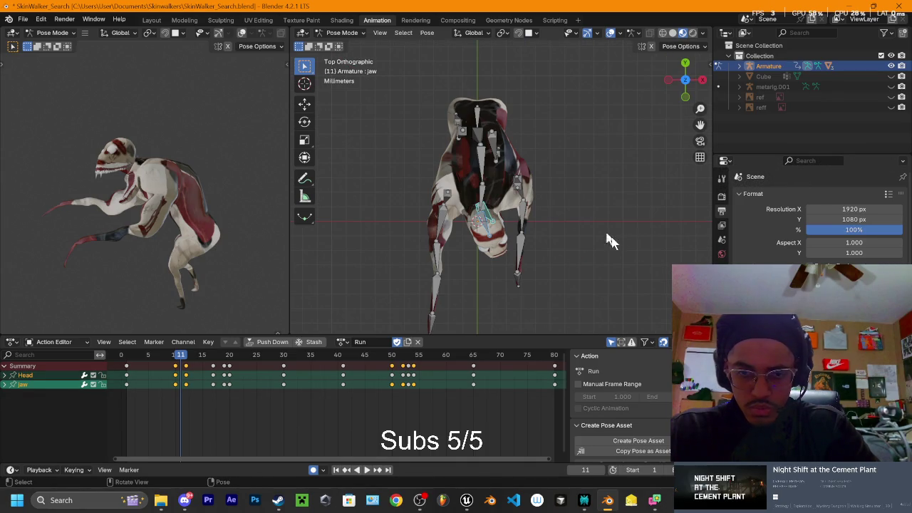
left_click(686, 94)
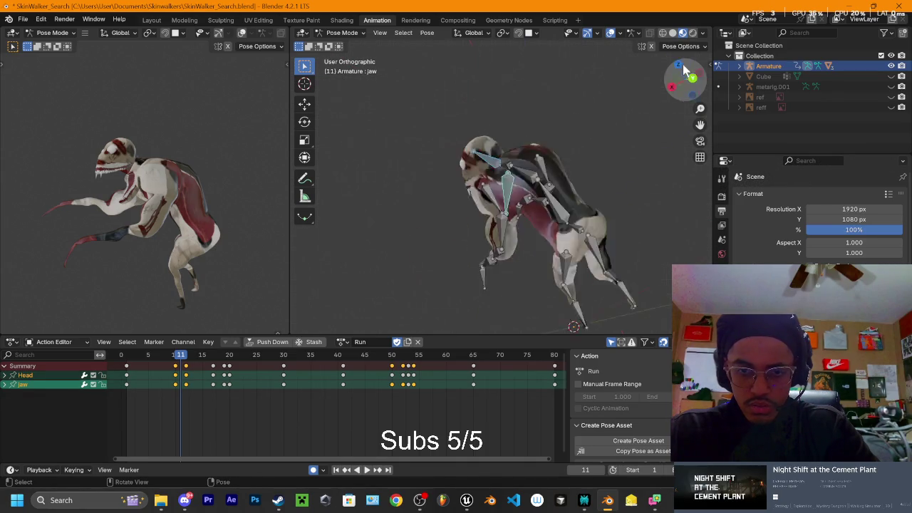
left_click(686, 83)
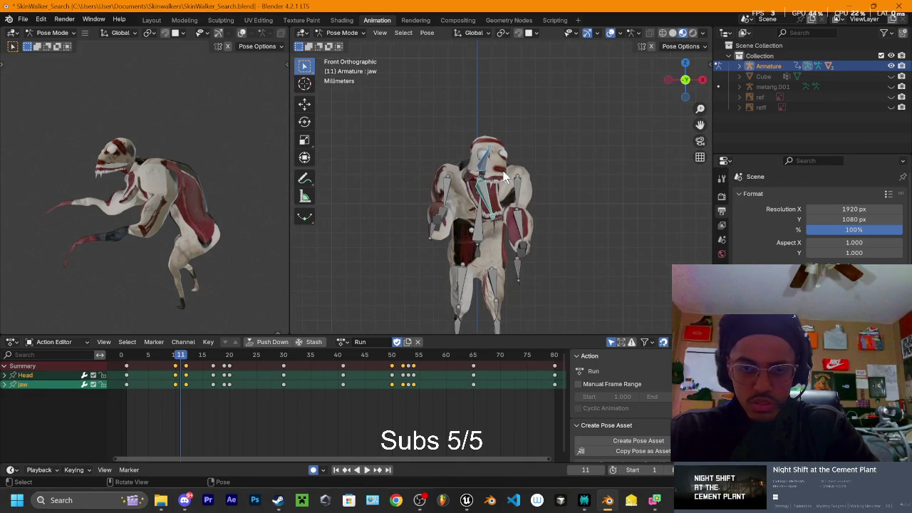
key("r")
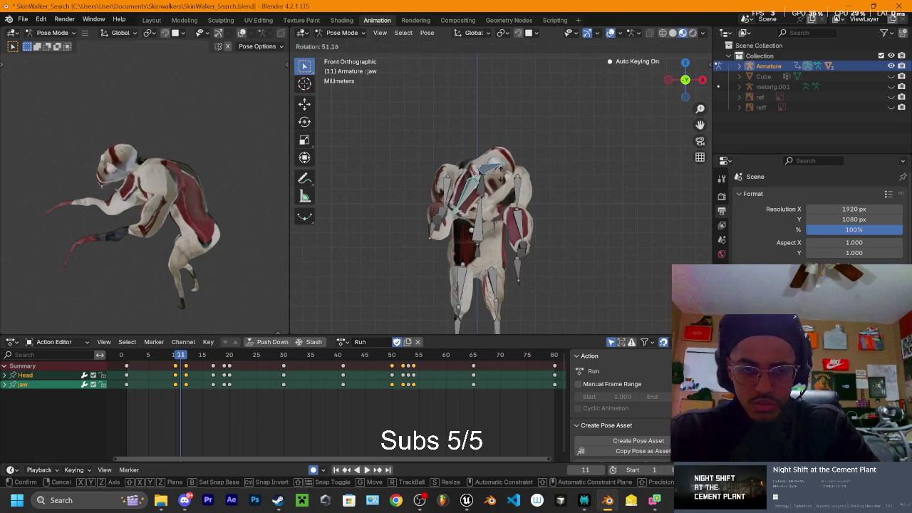
key("Return")
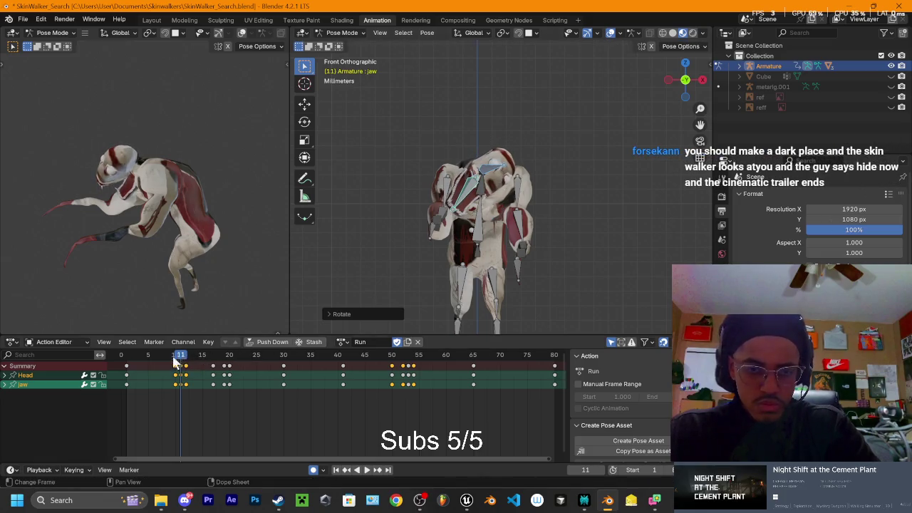
Step: Play and scrub the Run action through frames 14–26 to review the head motion
key("space")
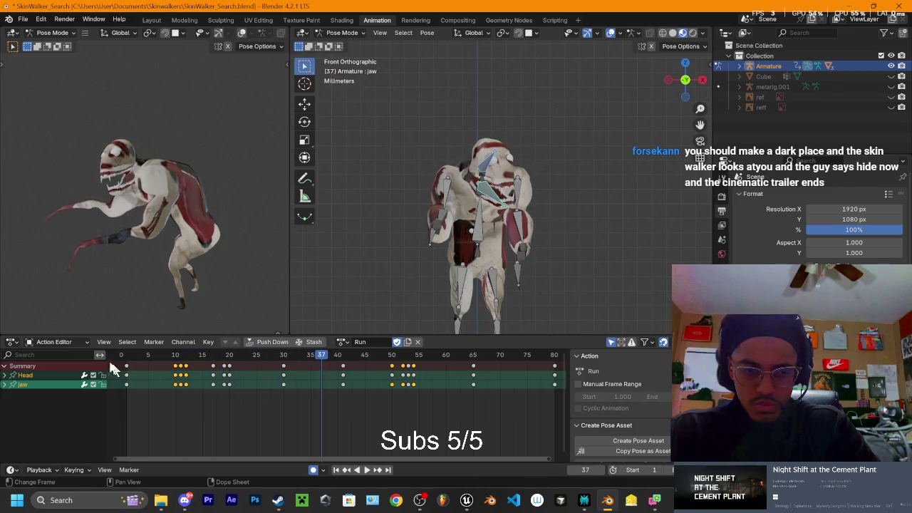
left_click(153, 366)
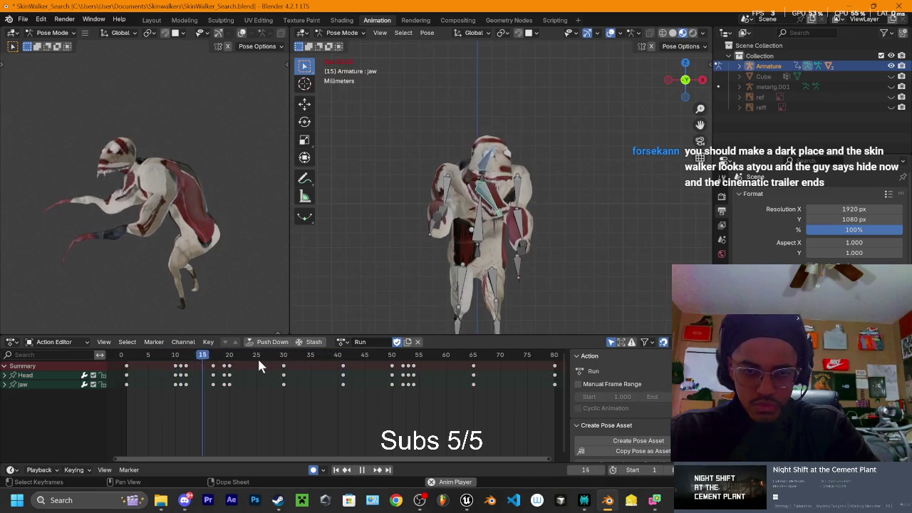
key("space")
key("space")
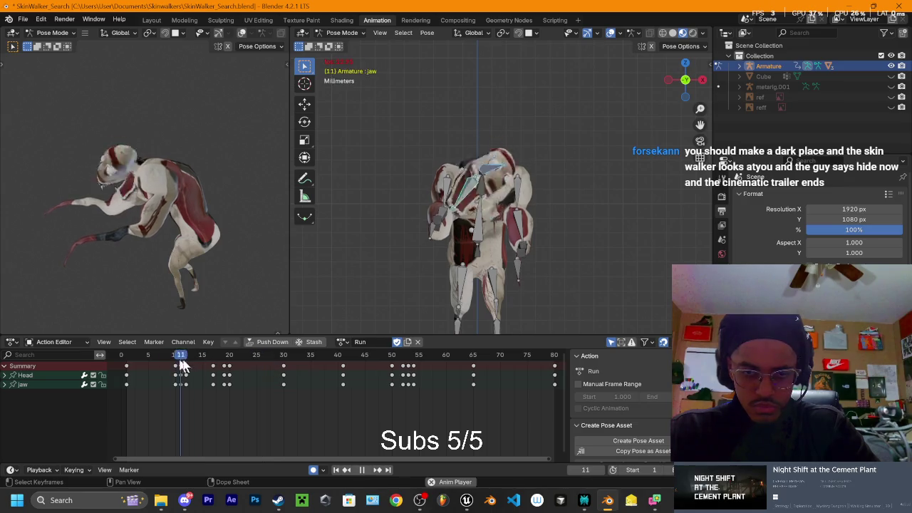
left_click_drag(239, 362, 261, 363)
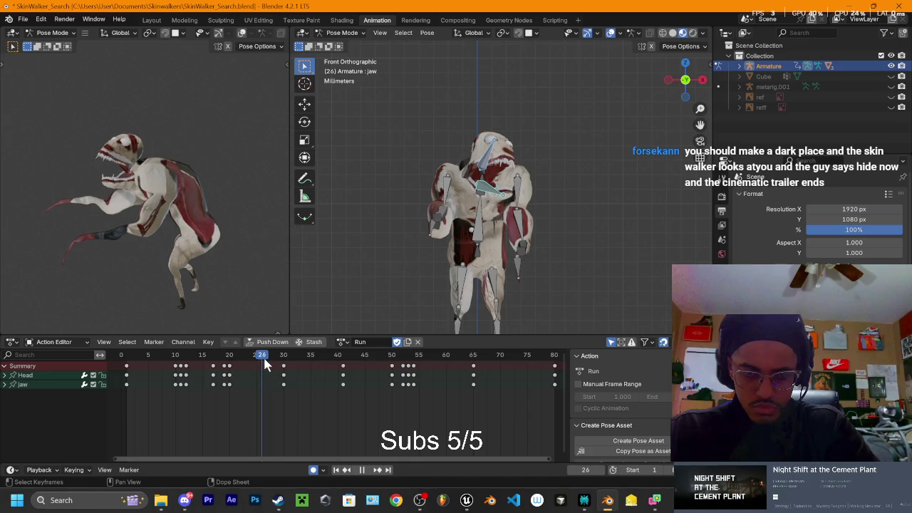
left_click_drag(260, 363, 250, 367)
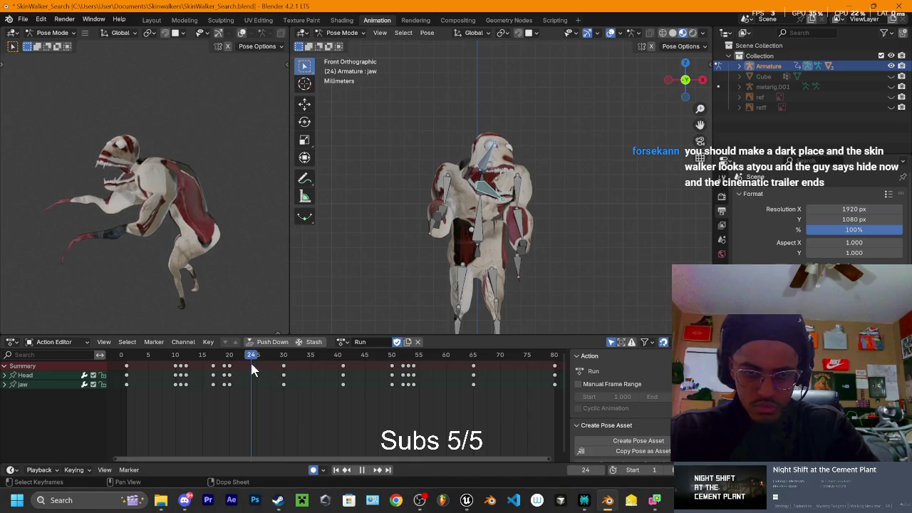
key("space")
mouse_move(223, 364)
left_mouse_down()
mouse_move(263, 366)
mouse_move(245, 366)
left_mouse_up()
middle_click_drag(410, 236, 484, 191)
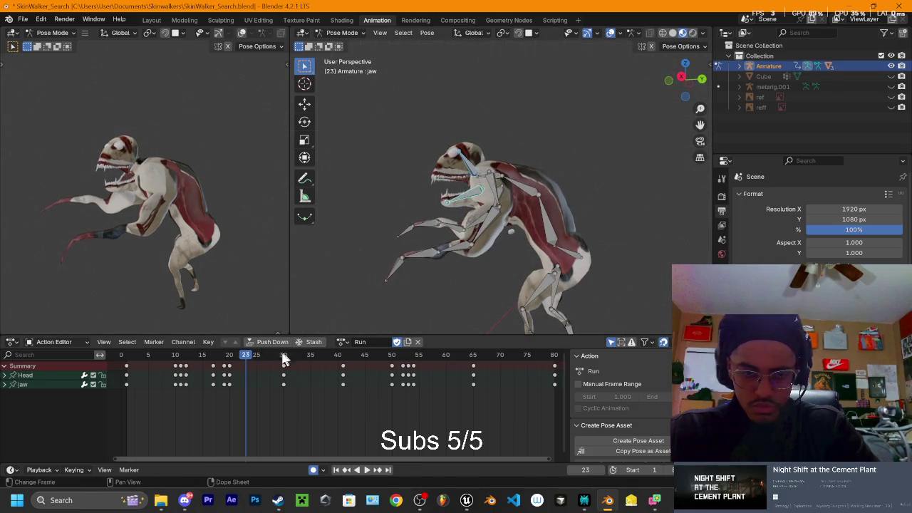
left_click_drag(246, 359, 229, 360)
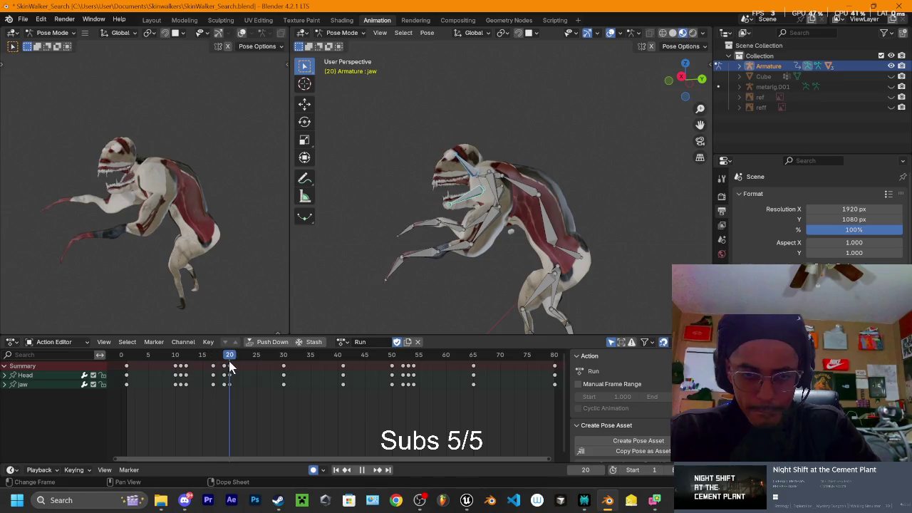
left_click(475, 199)
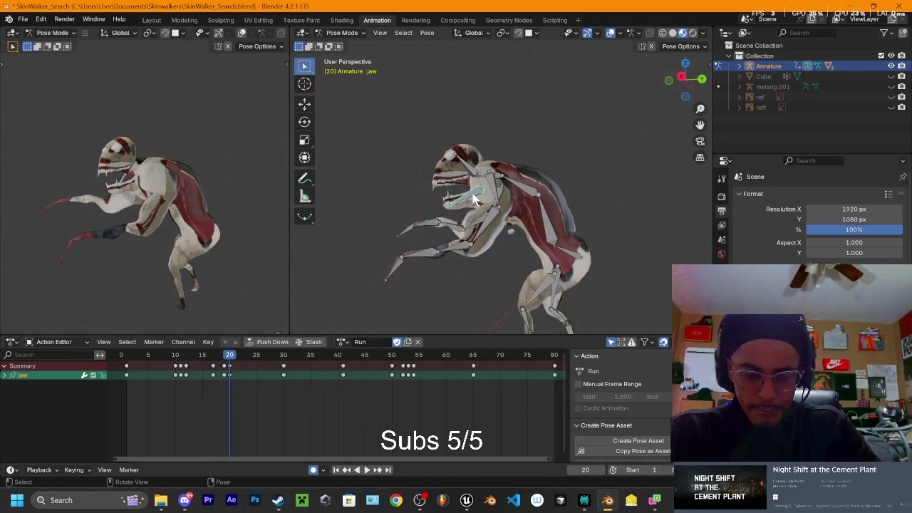
left_click_drag(232, 360, 285, 371)
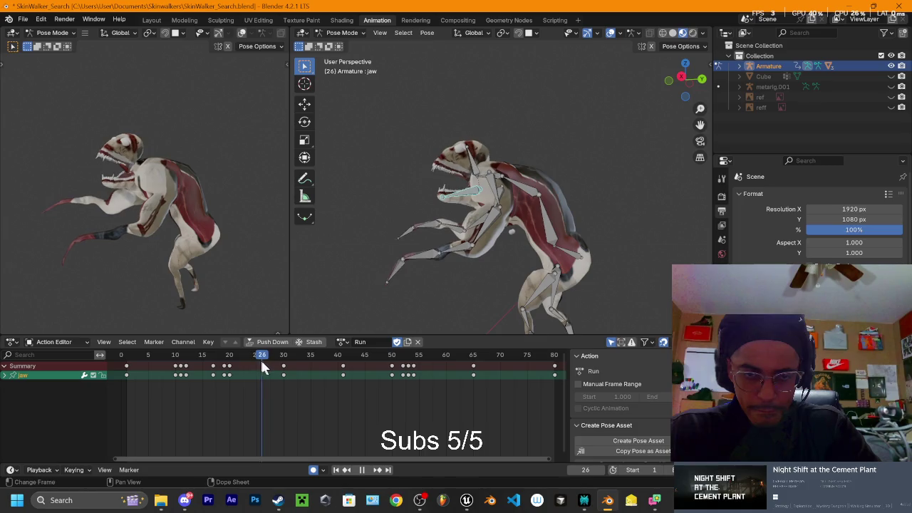
middle_click_drag(483, 206, 513, 207)
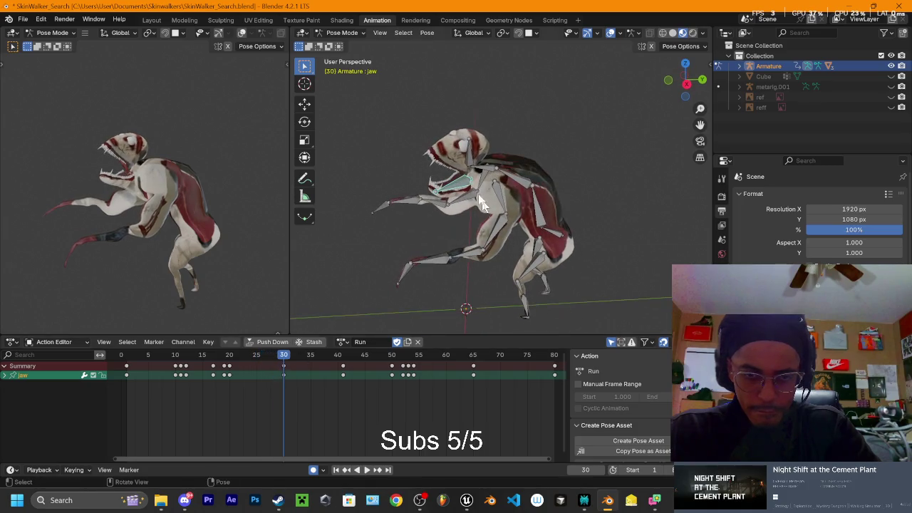
left_click(686, 80)
left_click(685, 80)
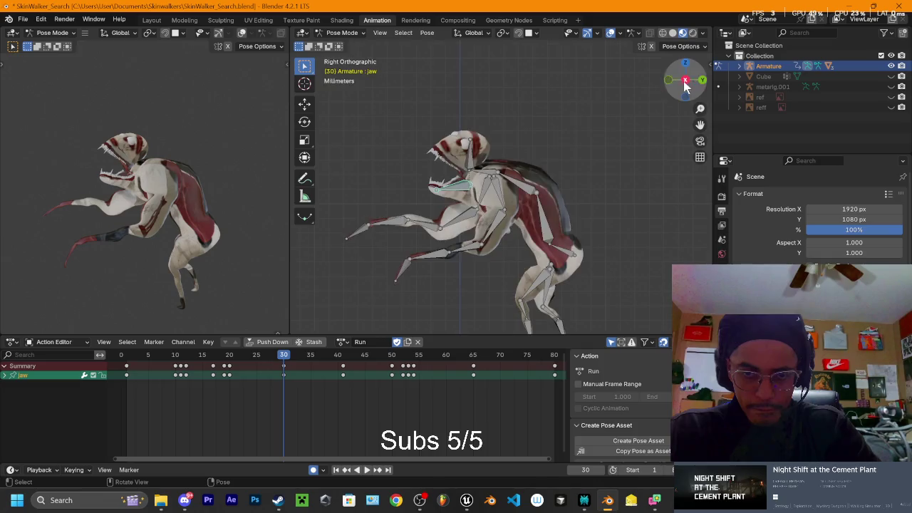
key("r")
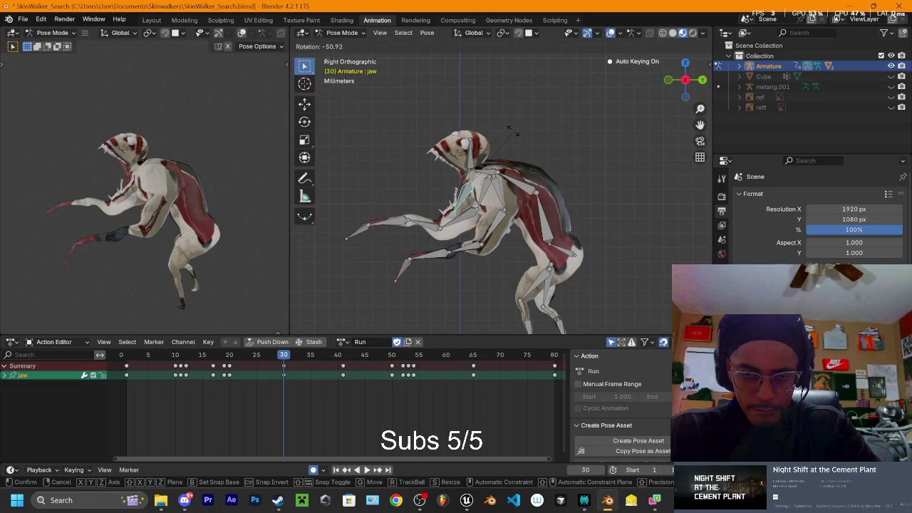
left_click(511, 124)
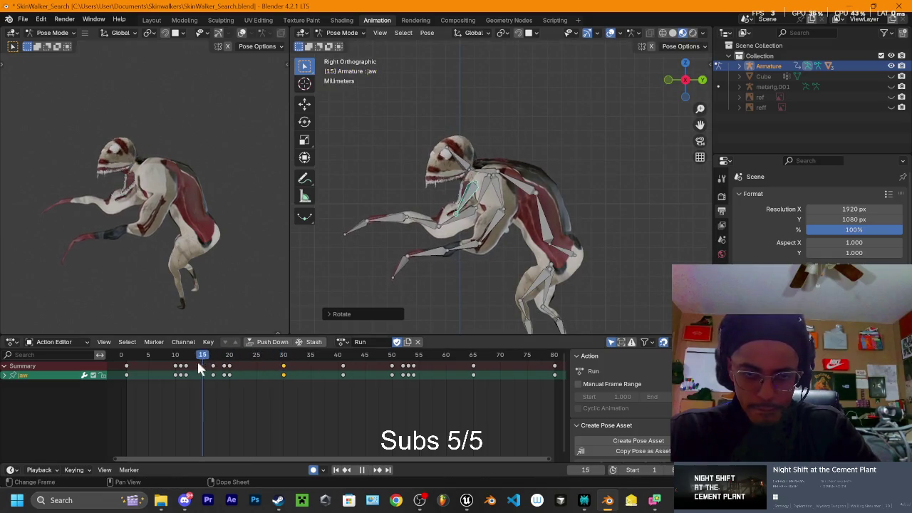
left_click(235, 355)
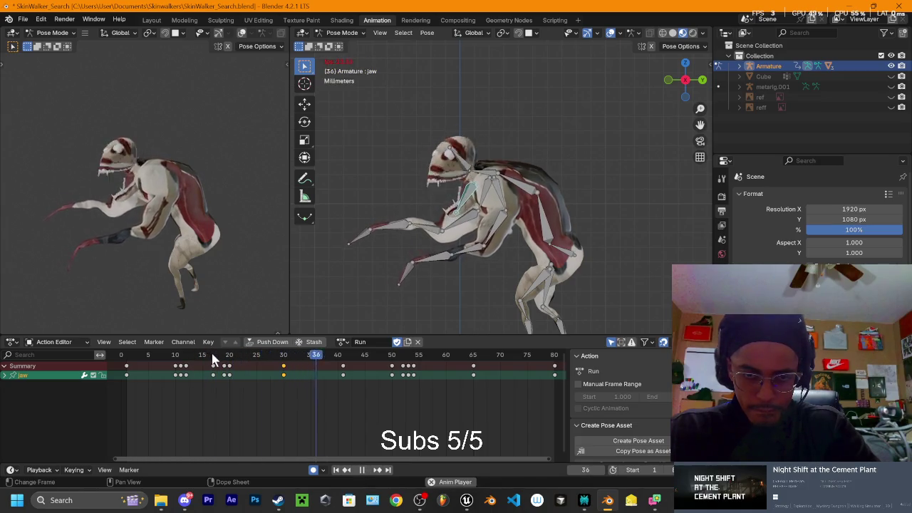
left_click(208, 354)
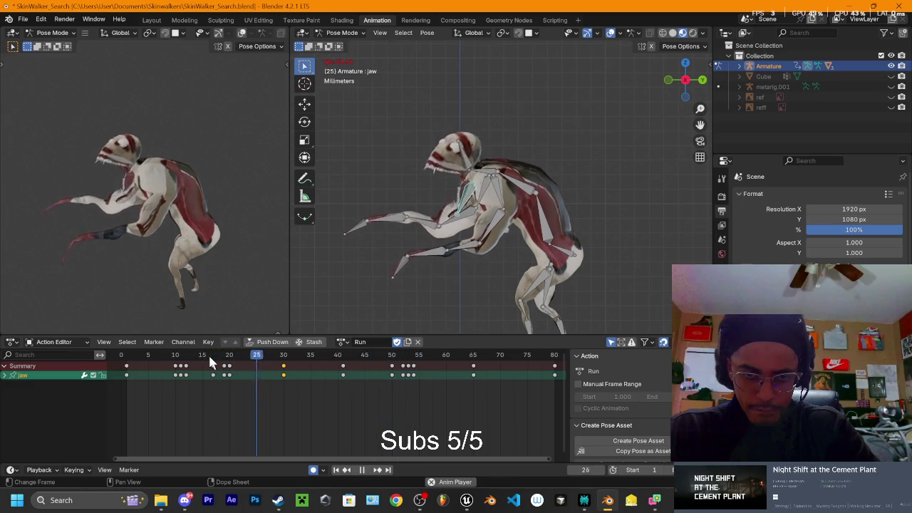
left_click_drag(208, 354, 251, 365)
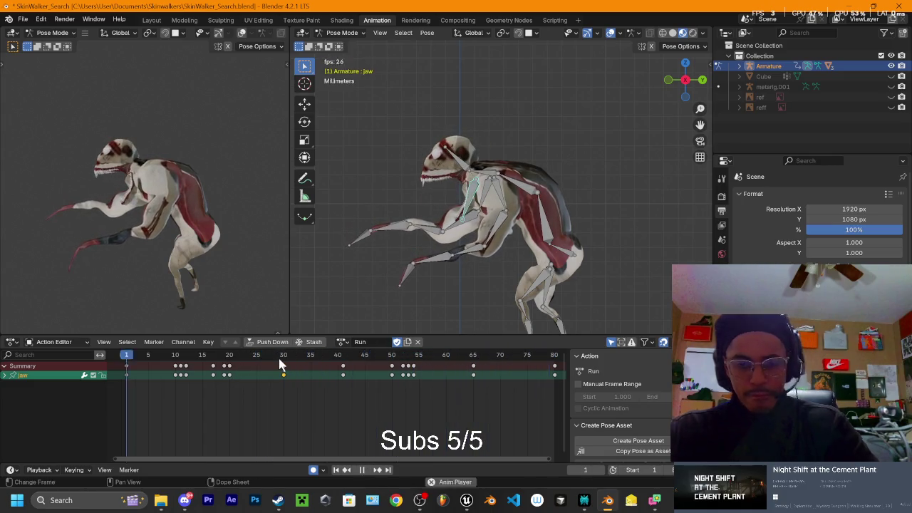
key("space")
key("space")
Step: Move the jaw keyframe from frame 65 to about 72 and play the run to check it
left_click_drag(362, 359, 386, 361)
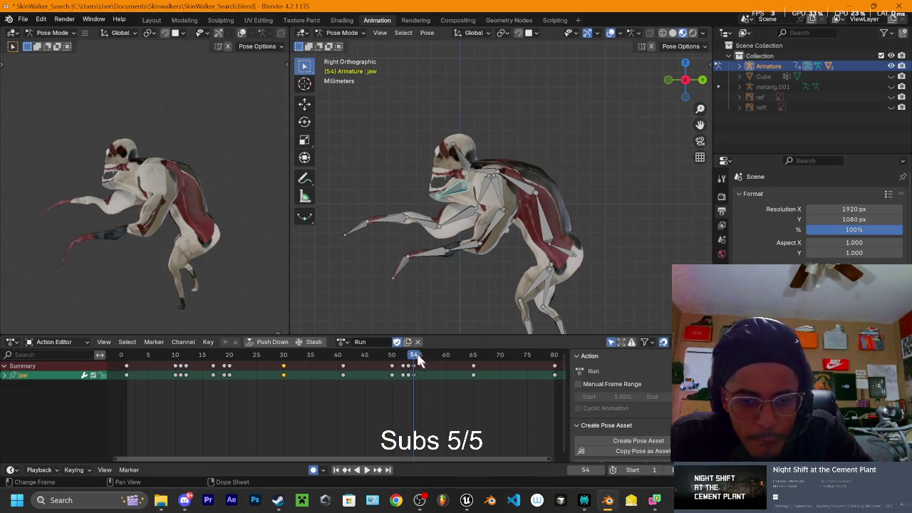
left_click_drag(475, 367, 537, 375)
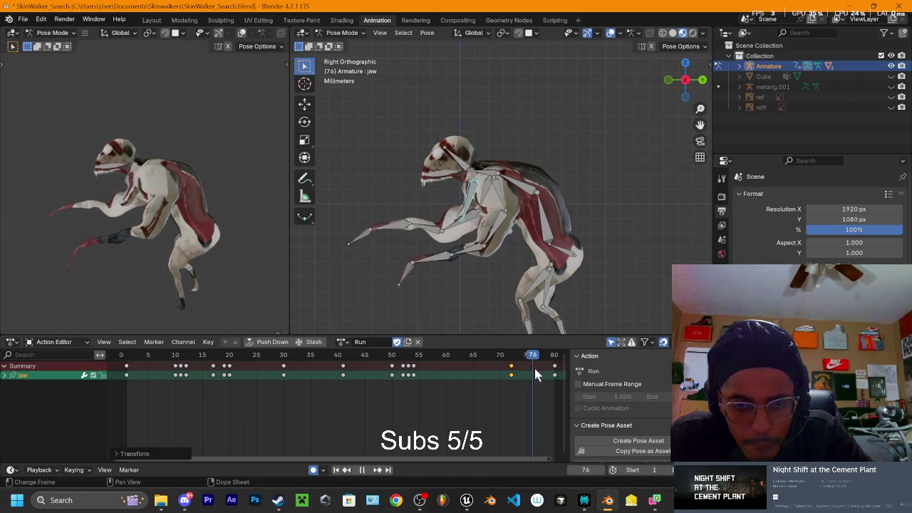
key("space")
mouse_move(520, 245)
middle_mouse_down()
mouse_move(593, 232)
mouse_move(580, 226)
mouse_move(610, 232)
middle_mouse_up()
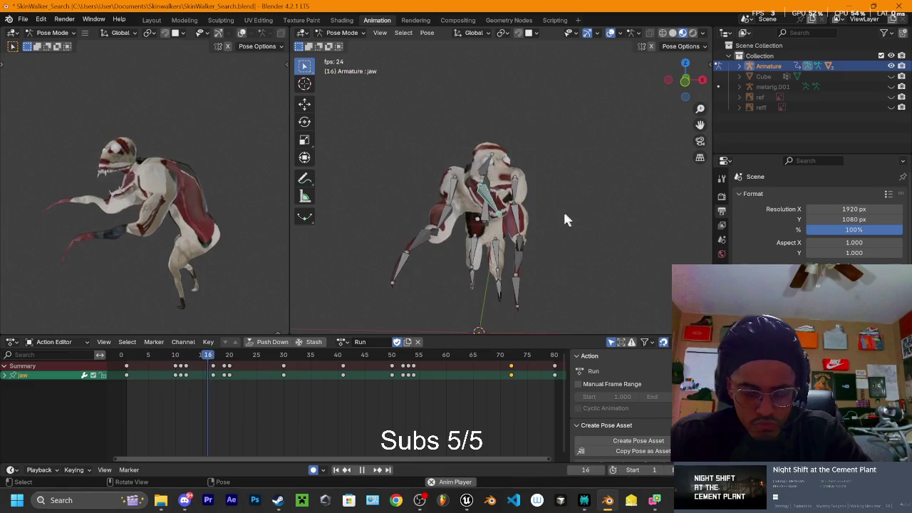
middle_click_drag(559, 193, 520, 210)
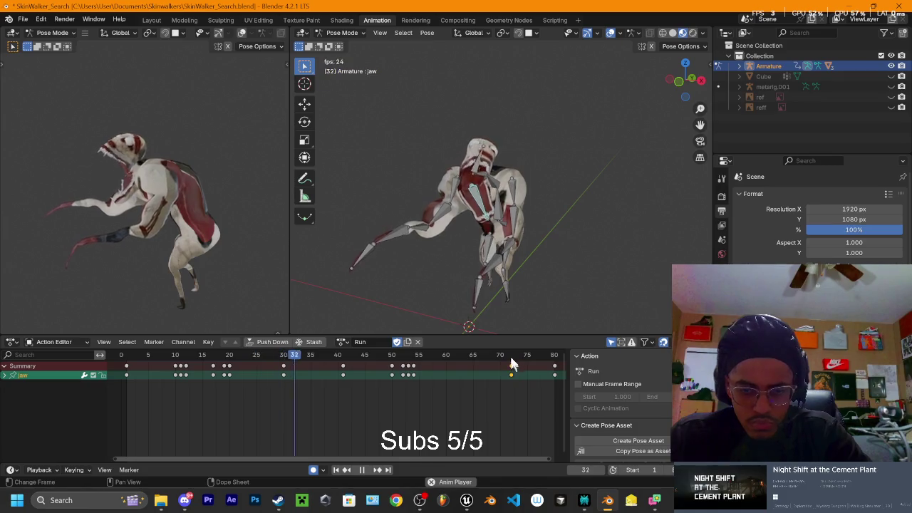
mouse_move(416, 355)
left_mouse_down()
mouse_move(410, 359)
mouse_move(449, 368)
left_mouse_up()
key("space")
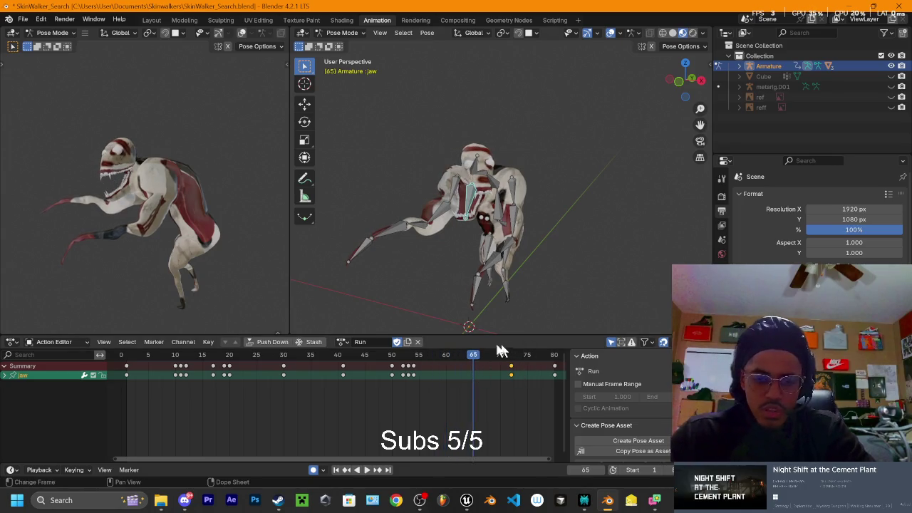
Step: Delete the late jaw keyframe near frame 72 and replay the run
left_click(501, 371)
key("Delete")
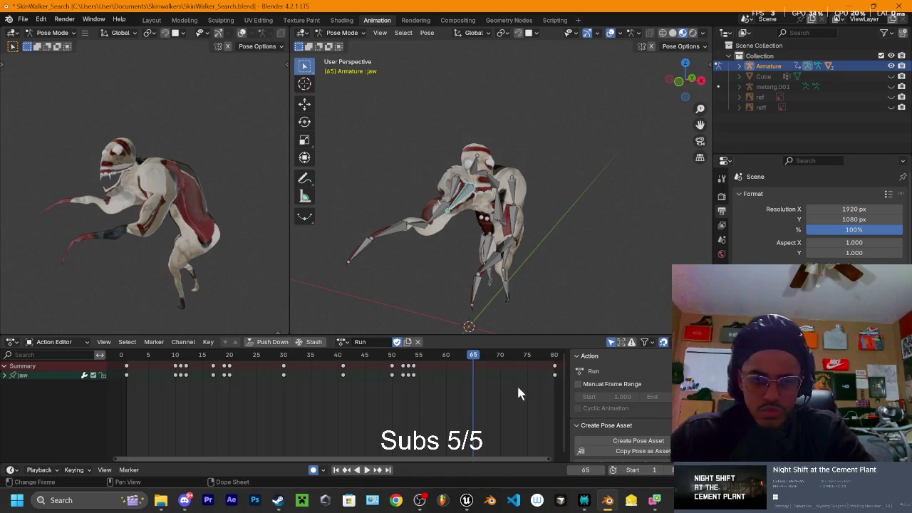
key("space")
key("Escape")
left_click(473, 171)
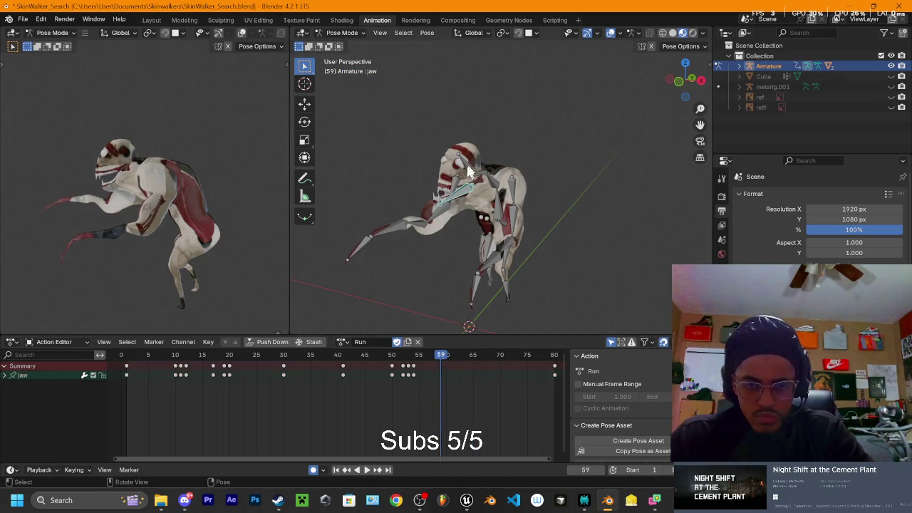
Step: Delete the Head keyframe near frame 65 and scrub frames 50–66 to check the head
left_click(483, 375)
key("Delete")
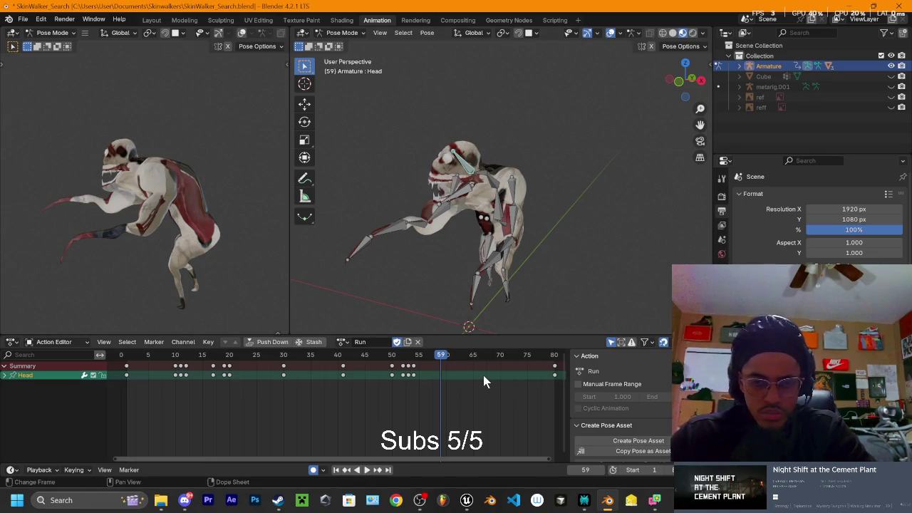
key("space")
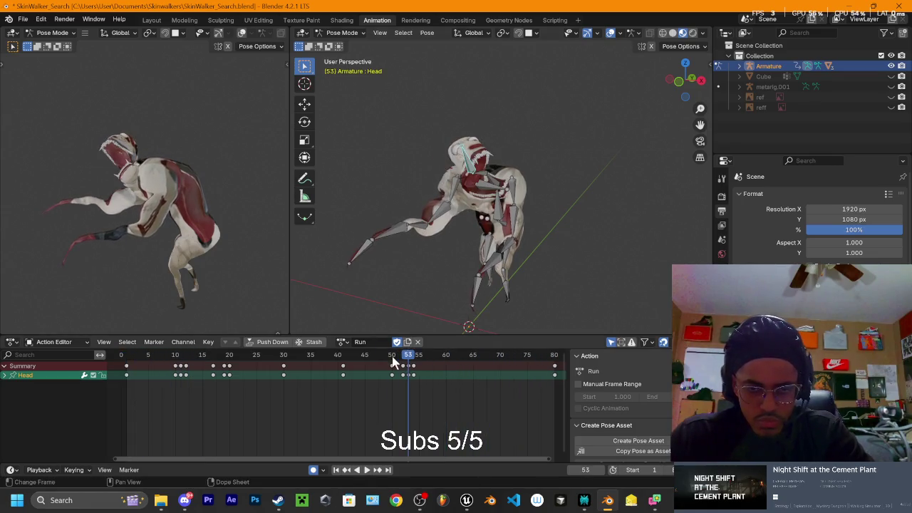
key("space")
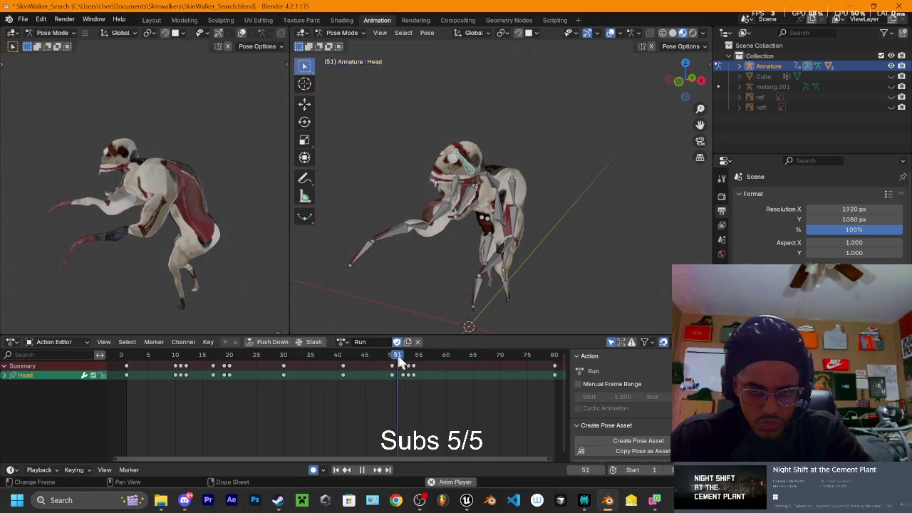
left_click_drag(393, 360, 498, 358)
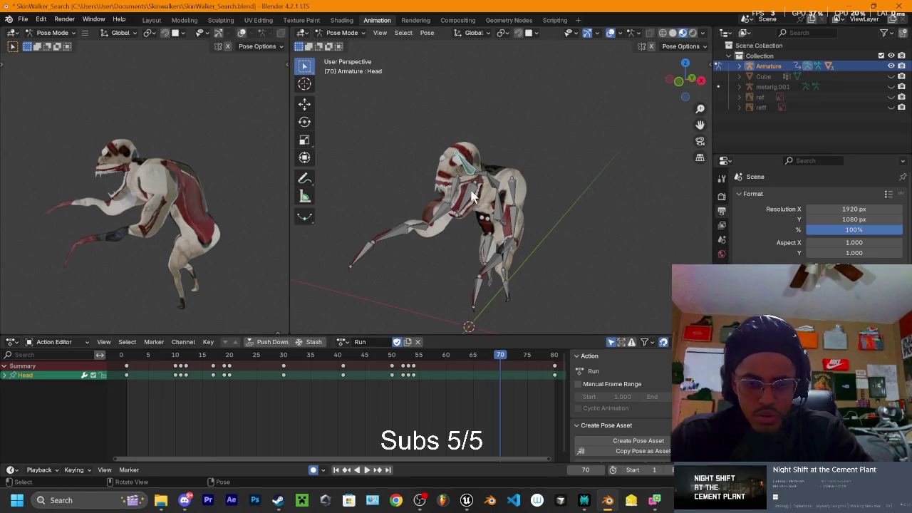
Step: Select all bones, then reselect just the Head and jaw and orbit to a side view
key("a")
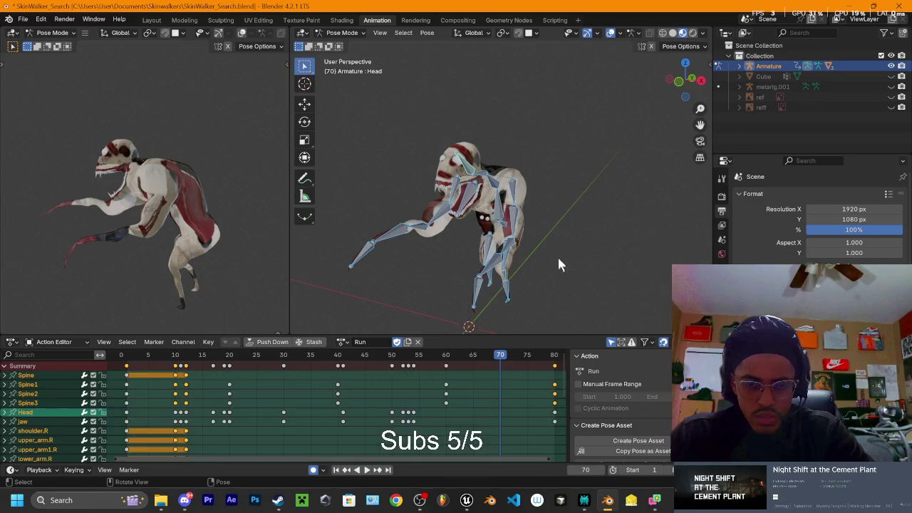
key("alt+a")
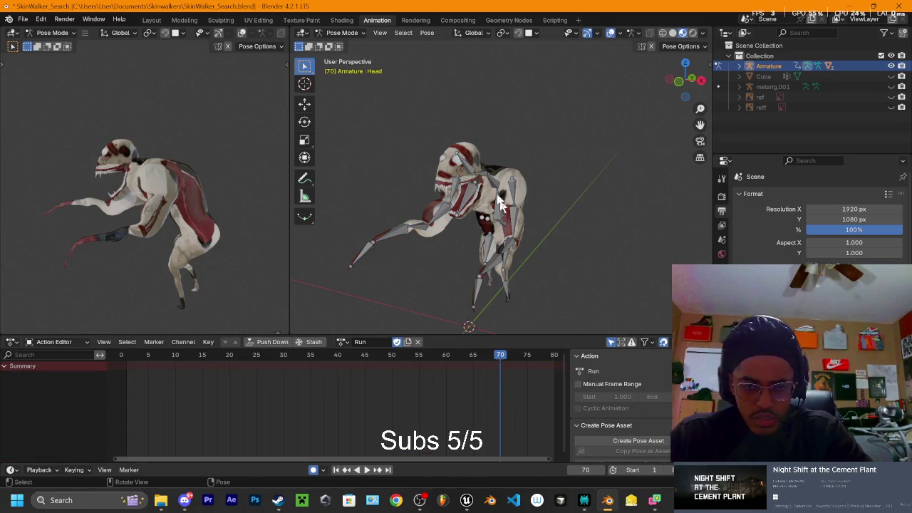
left_click(470, 199)
left_click(476, 200, "shift")
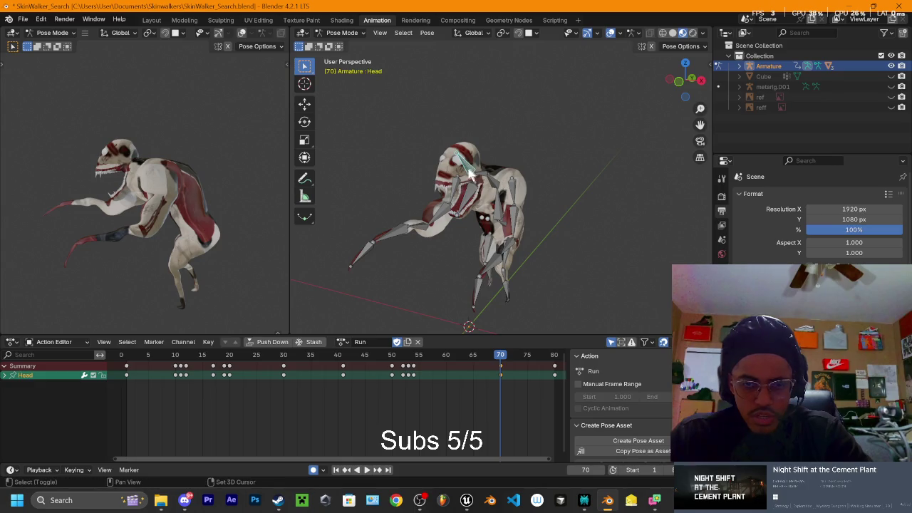
mouse_move(476, 201)
middle_mouse_down()
mouse_move(521, 173)
mouse_move(488, 171)
middle_mouse_up()
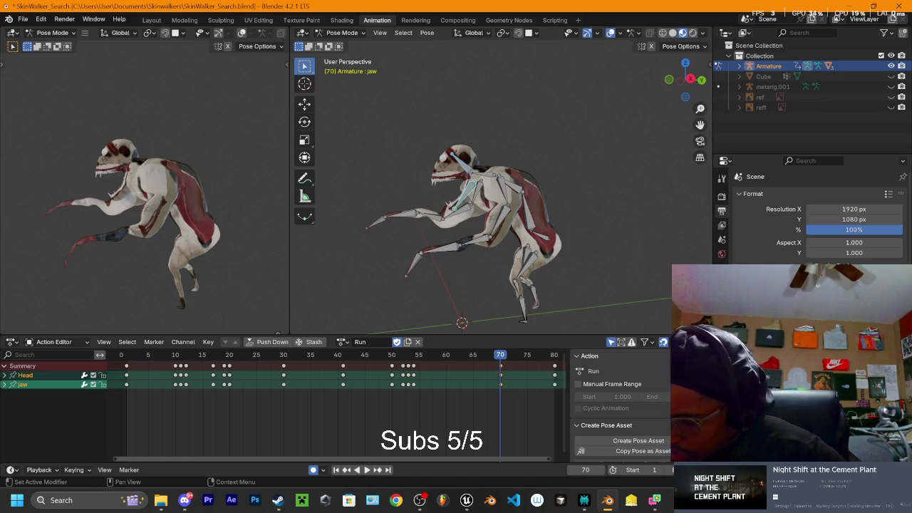
Step: Orbit the creature, snap to Right Orthographic, and bring Chrome with Google Drive forward
mouse_move(608, 236)
middle_mouse_down()
mouse_move(575, 202)
mouse_move(587, 230)
mouse_move(617, 185)
middle_mouse_up()
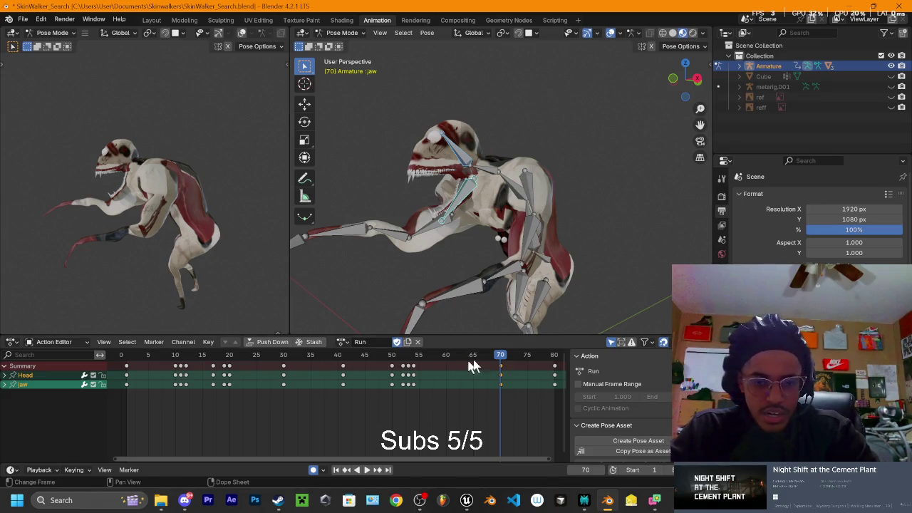
middle_click_drag(574, 199, 662, 103)
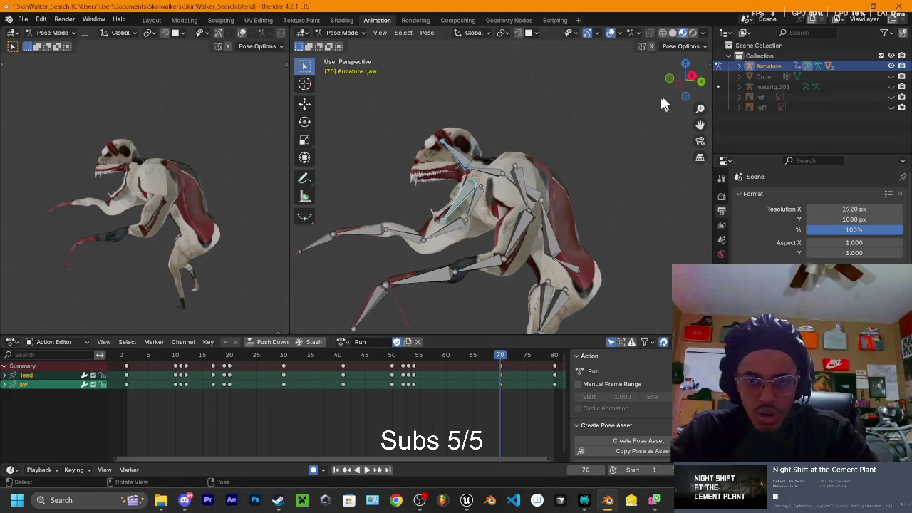
left_click(692, 77)
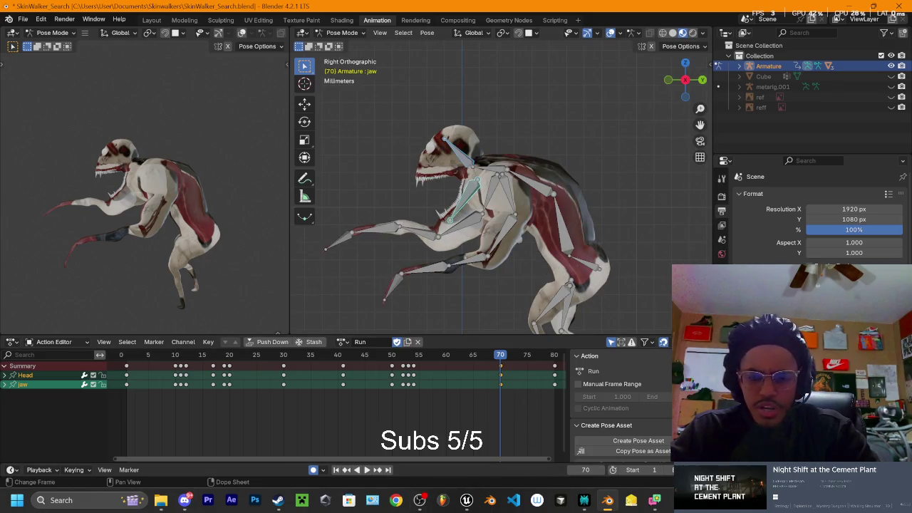
left_click(657, 442)
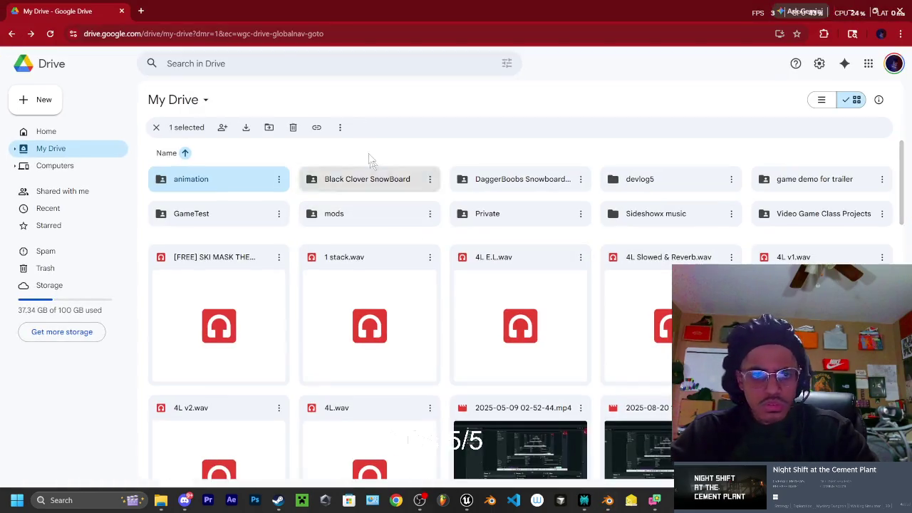
Step: Open YouTube in a new tab and close the My Drive tab
left_click(138, 11)
left_click(133, 31)
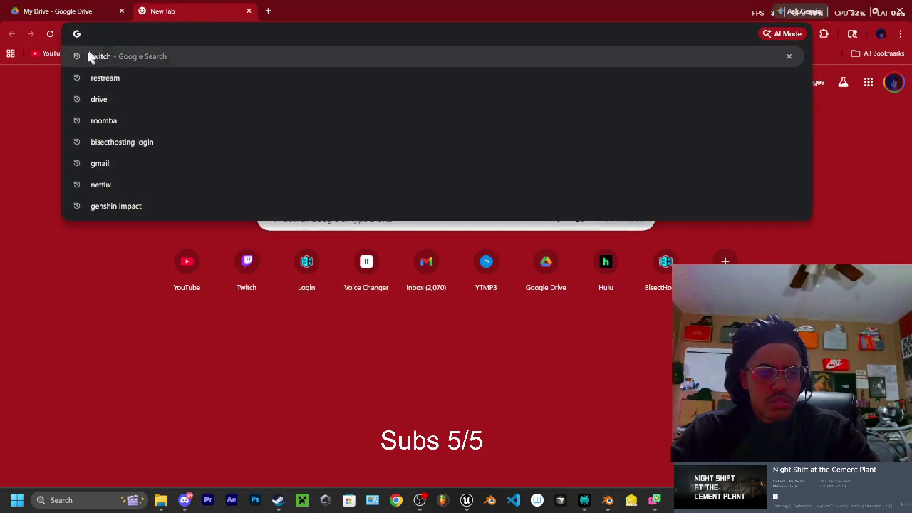
left_click(51, 53)
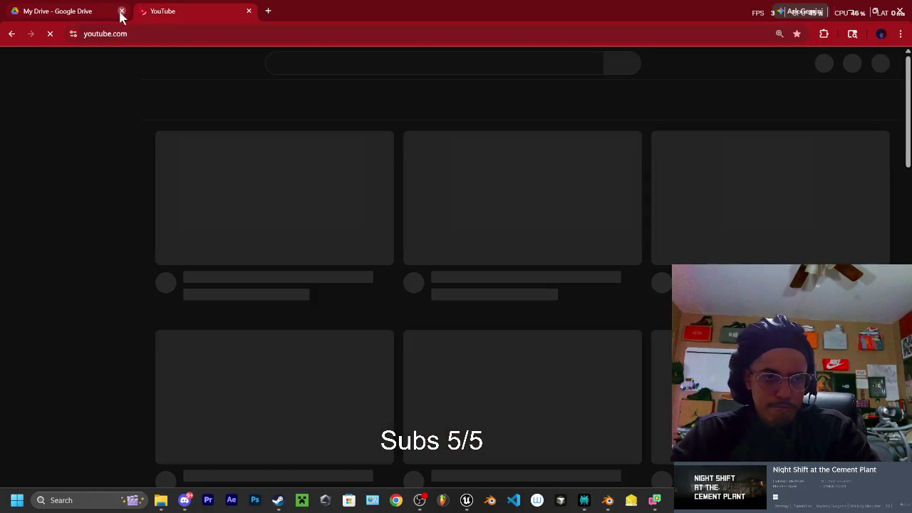
left_click(121, 11)
Step: Reopen Google Drive, move the 'animation' folder to trash, and return to YouTube
left_click(141, 11)
type("drive.google.com/drive/home?dmr=1&ec=wgc-drive-globalnav-goto")
key("Return")
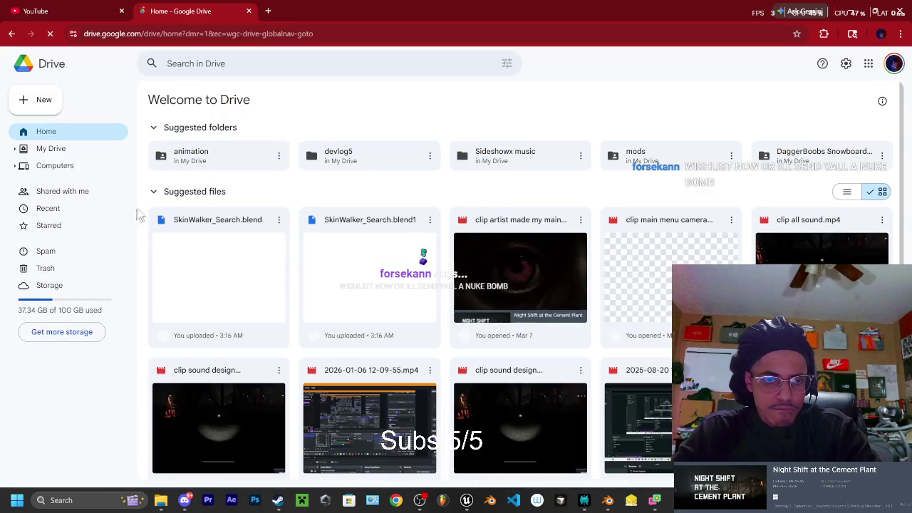
left_click(278, 158)
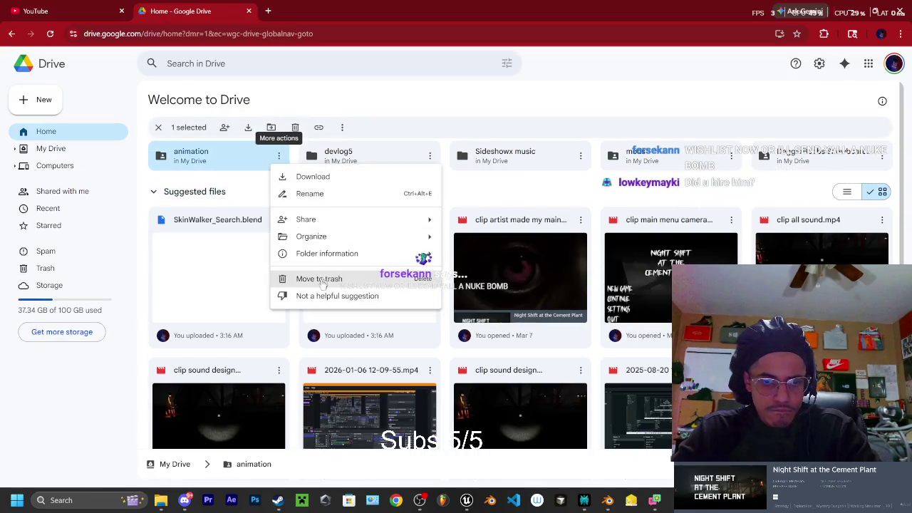
left_click(319, 280)
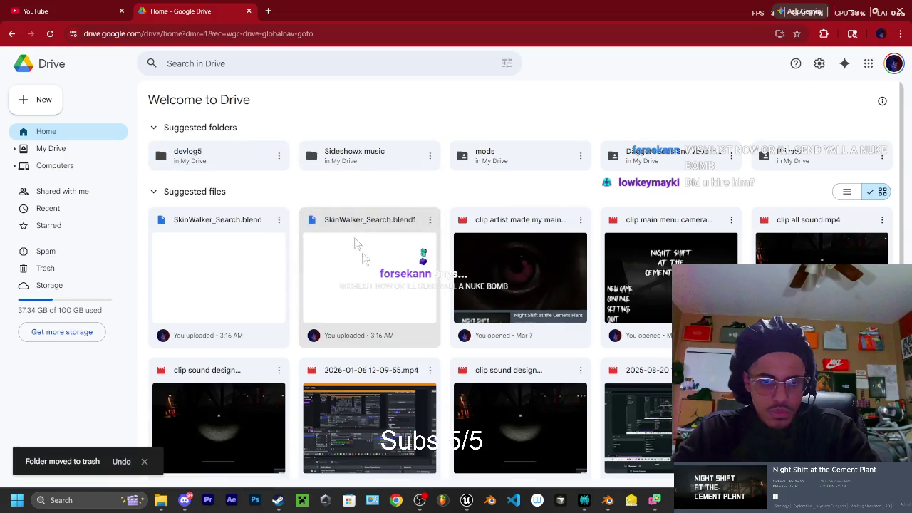
left_click(75, 10)
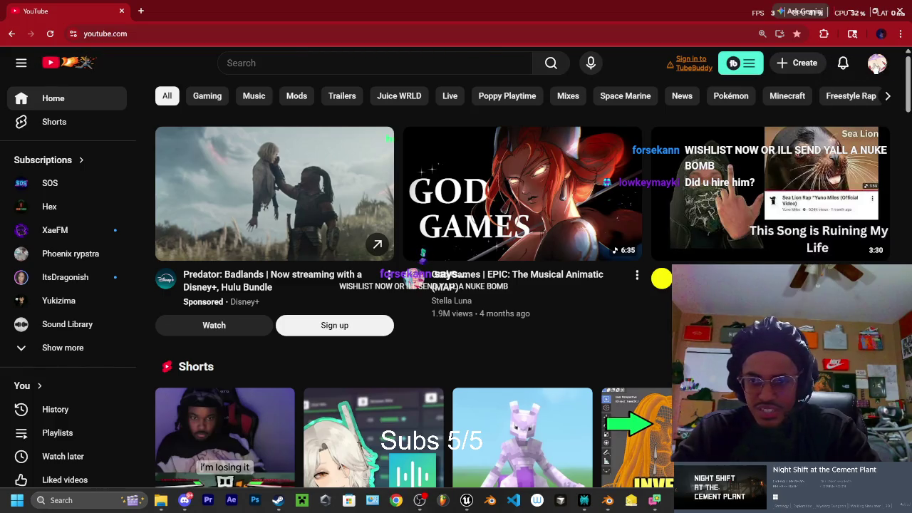
Step: Switch YouTube to the other signed-in channel from the avatar menu, then focus the search box
left_click(877, 63)
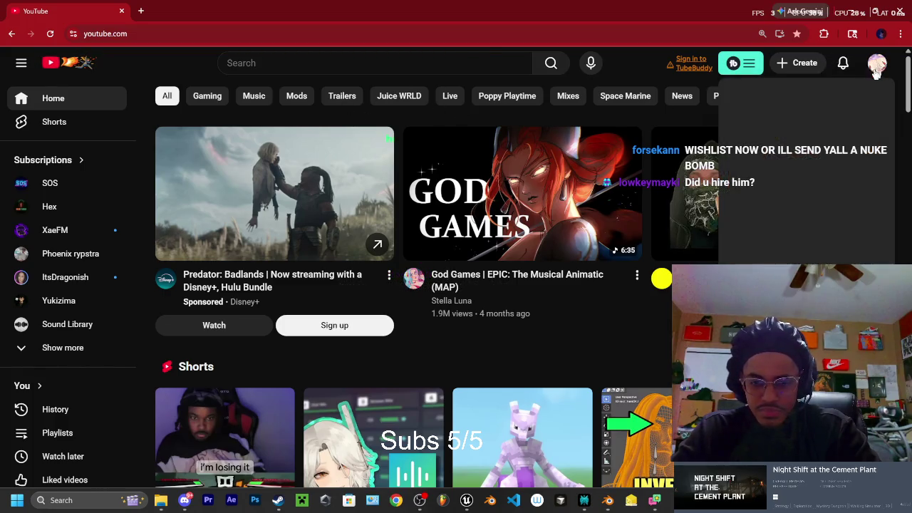
left_click(750, 160)
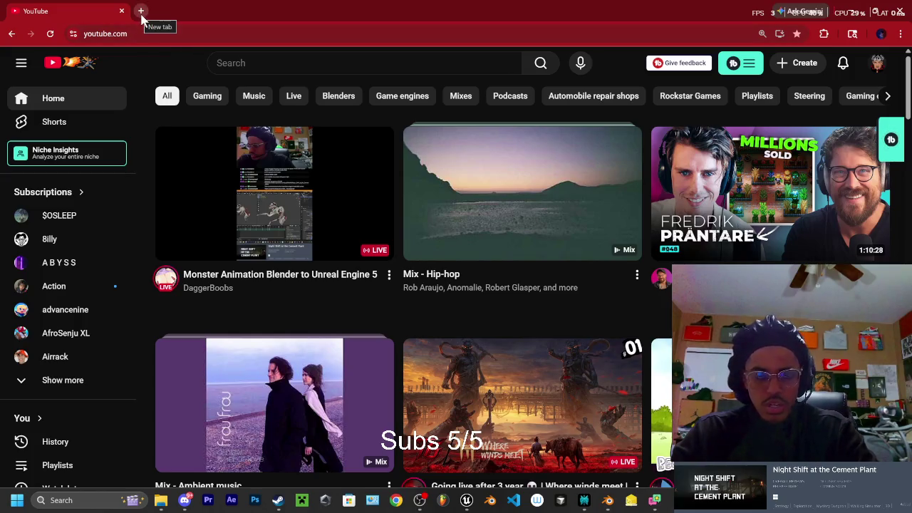
left_click(246, 62)
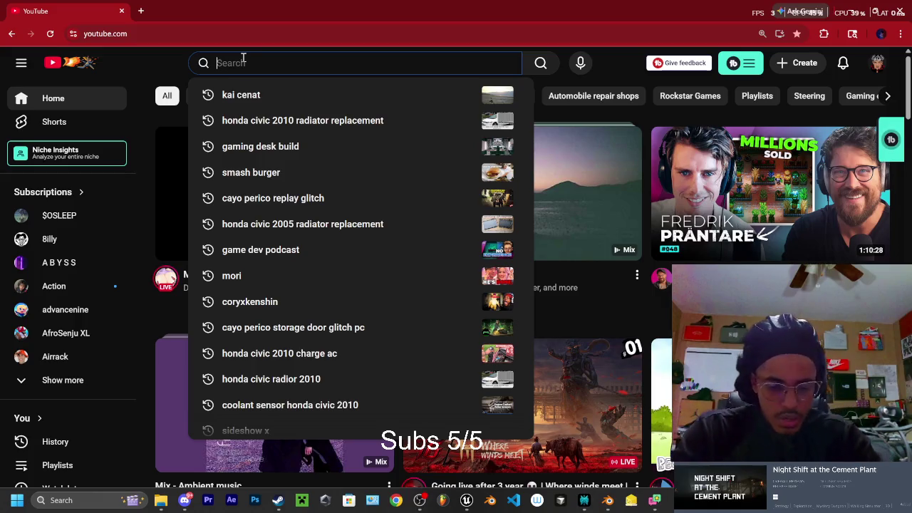
Step: Search YouTube for 'monster searching animation' and briefly watch the RAZORBEAK short before going back
type("monster searching an")
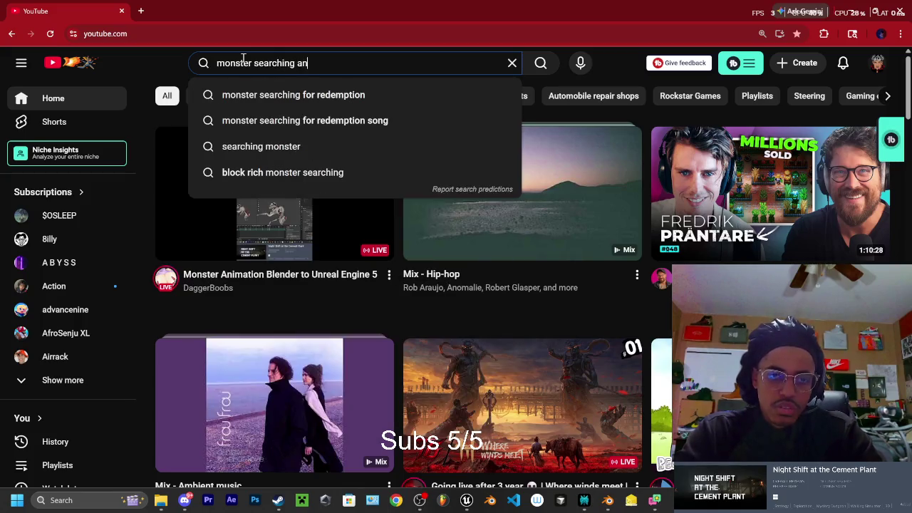
type("imation")
key("Return")
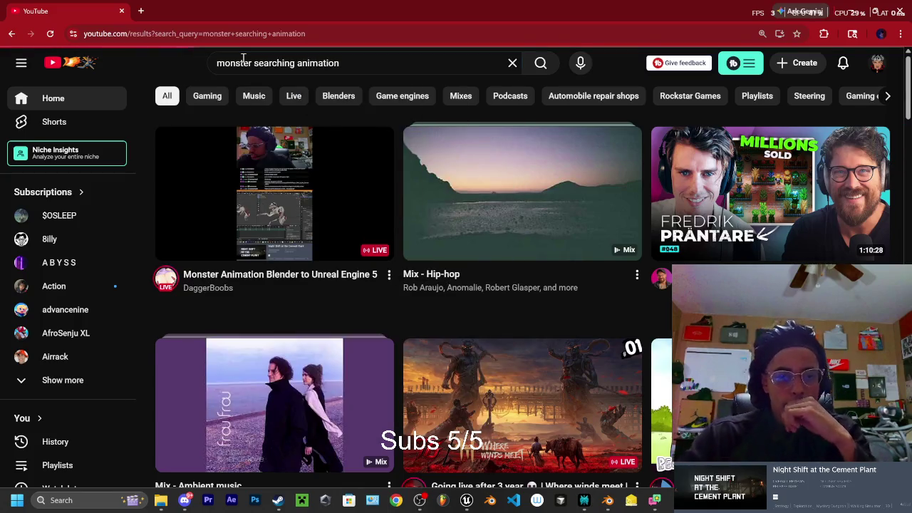
scroll(253, 71, "down", 1)
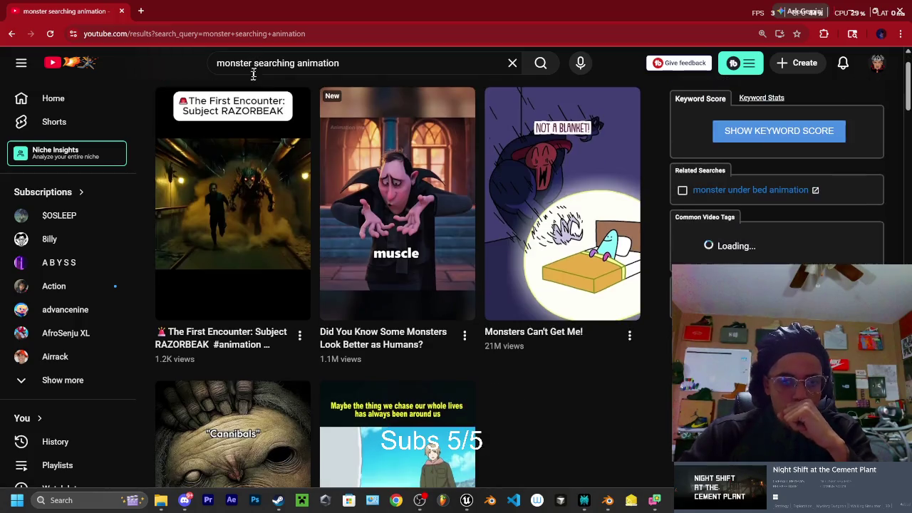
left_click(240, 205)
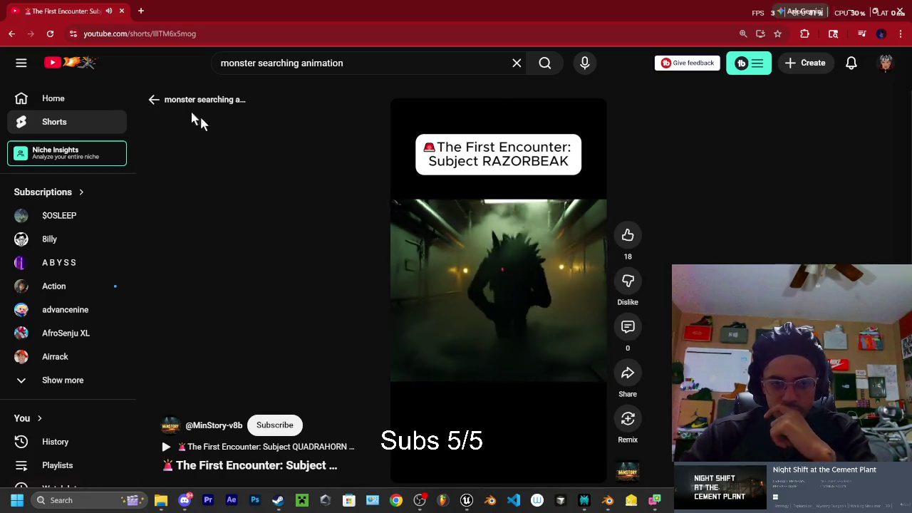
left_click(12, 33)
Step: Scroll through the monster searching animation results, then click into the search box
scroll(341, 232, "down", 4)
scroll(341, 231, "down", 3)
scroll(341, 231, "down", 2)
scroll(340, 232, "down", 3)
scroll(339, 235, "down", 2)
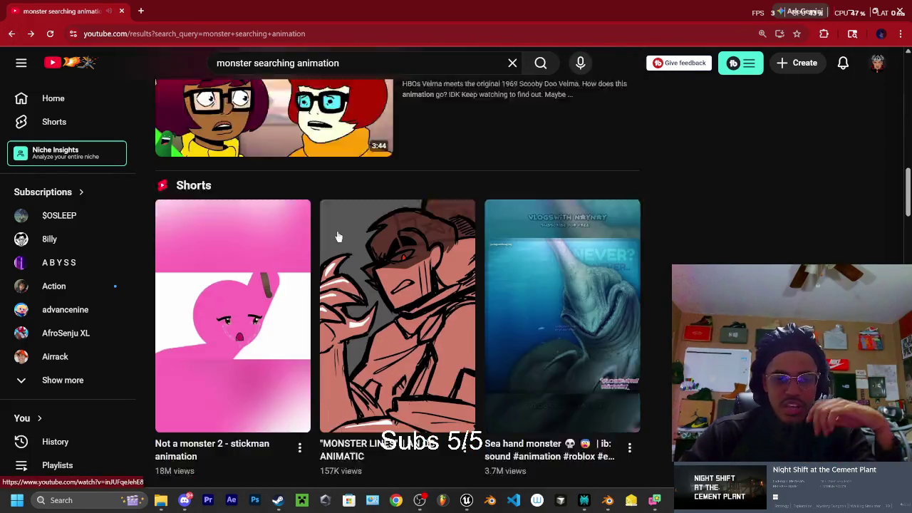
scroll(356, 243, "down", 2)
scroll(382, 255, "down", 3)
scroll(383, 253, "down", 3)
scroll(381, 251, "down", 3)
scroll(382, 251, "up", 2)
scroll(499, 226, "down", 4)
scroll(475, 213, "down", 3)
scroll(471, 213, "down", 4)
scroll(451, 220, "down", 2)
scroll(427, 221, "down", 3)
scroll(431, 269, "down", 2)
scroll(431, 268, "down", 3)
scroll(392, 265, "down", 2)
left_click(334, 64)
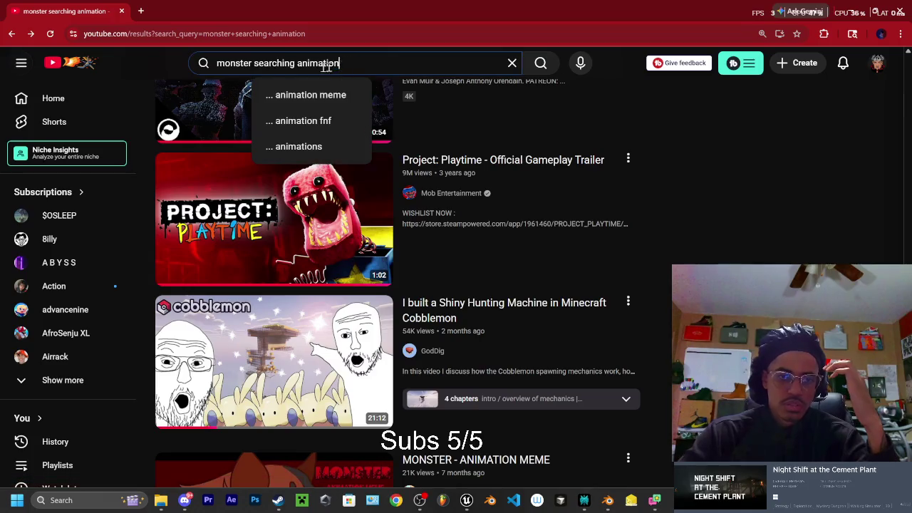
Step: Search YouTube for 'a monster hunting' and scroll through the results
type("a m")
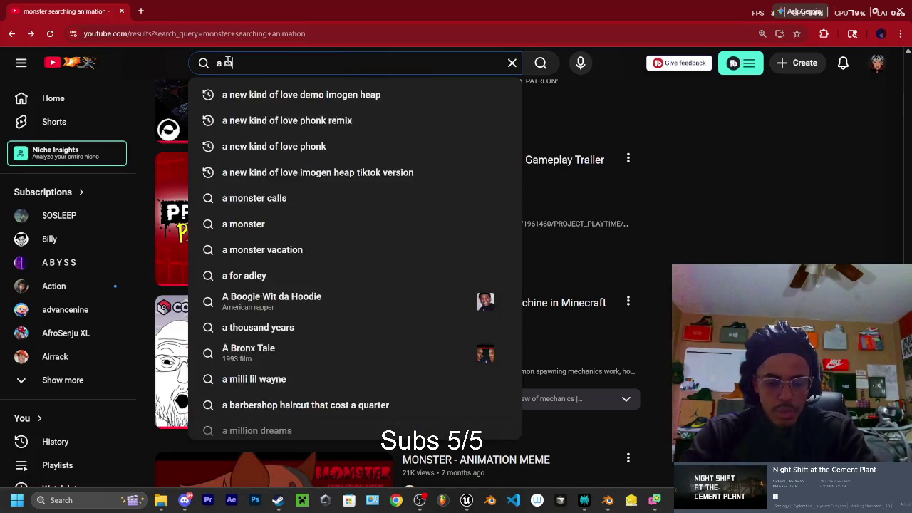
type("nting")
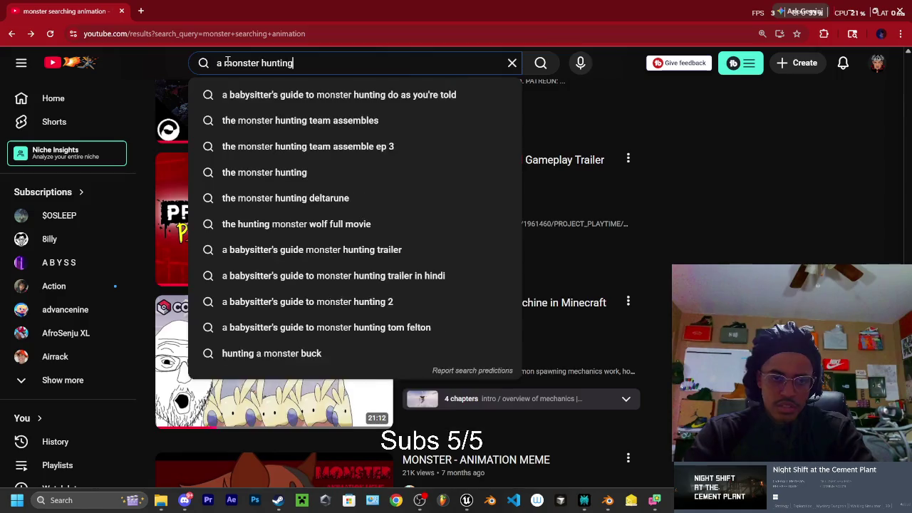
key("Return")
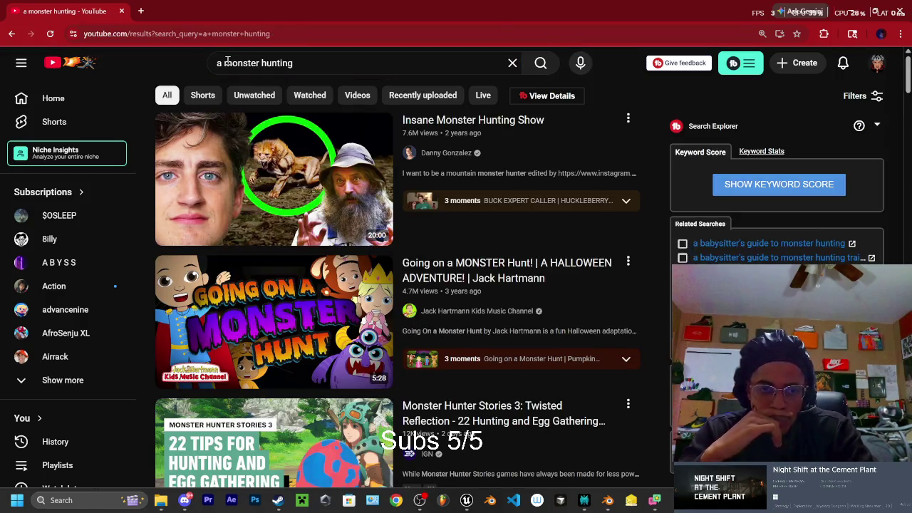
mouse_move(275, 319)
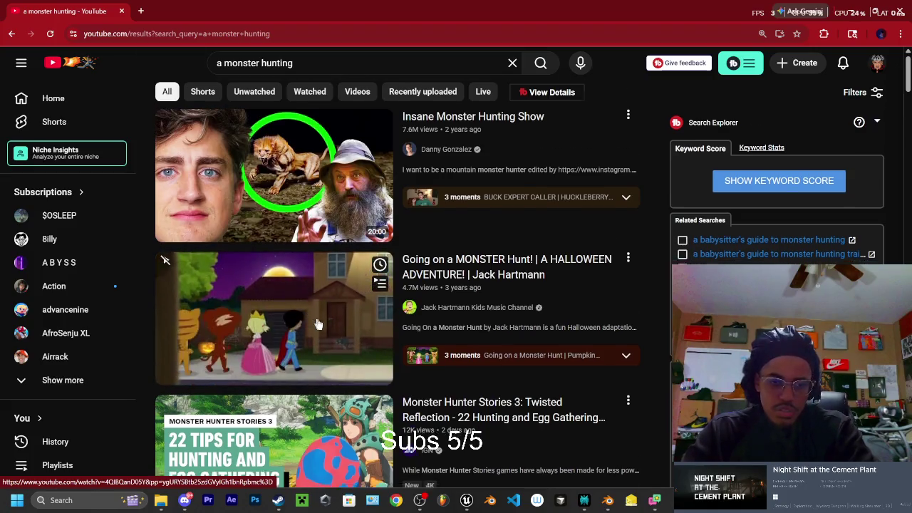
scroll(307, 263, "down", 4)
scroll(307, 264, "down", 2)
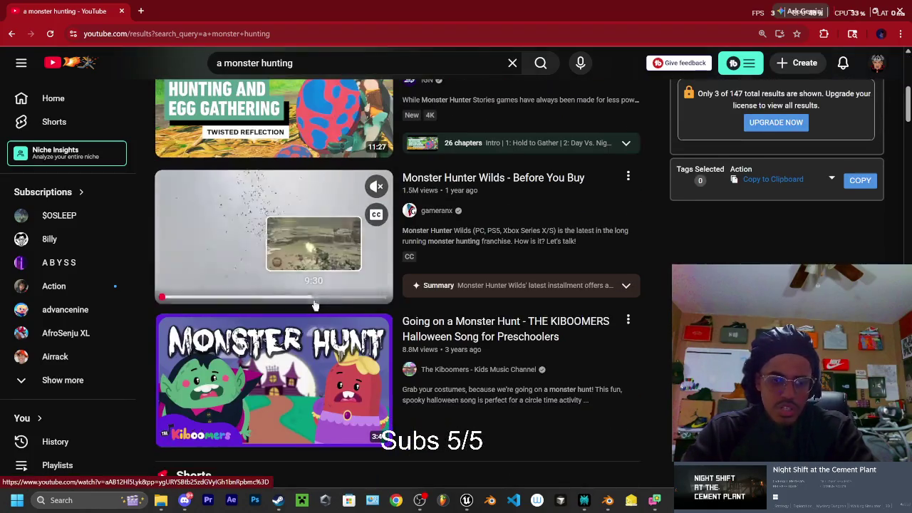
scroll(292, 257, "down", 2)
scroll(290, 258, "down", 2)
scroll(297, 256, "down", 3)
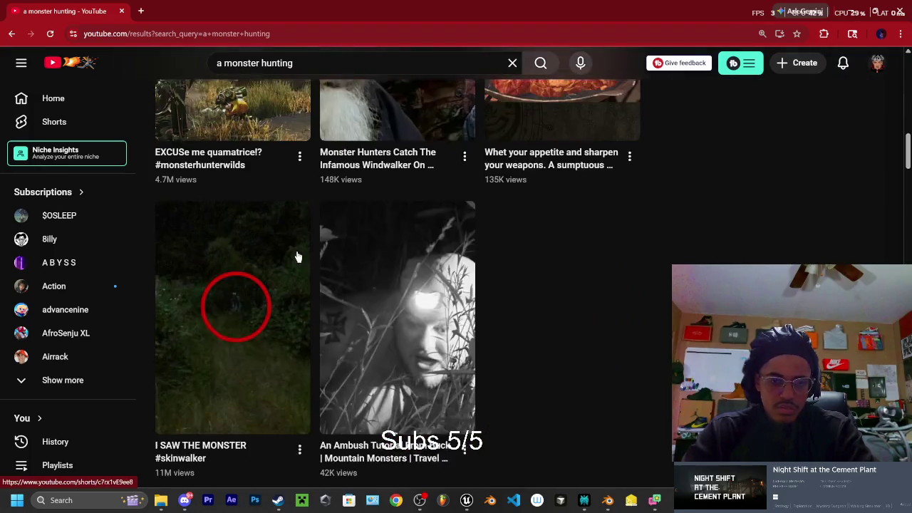
scroll(298, 260, "up", 2)
scroll(298, 263, "up", 4)
scroll(299, 321, "up", 5)
scroll(342, 300, "down", 6)
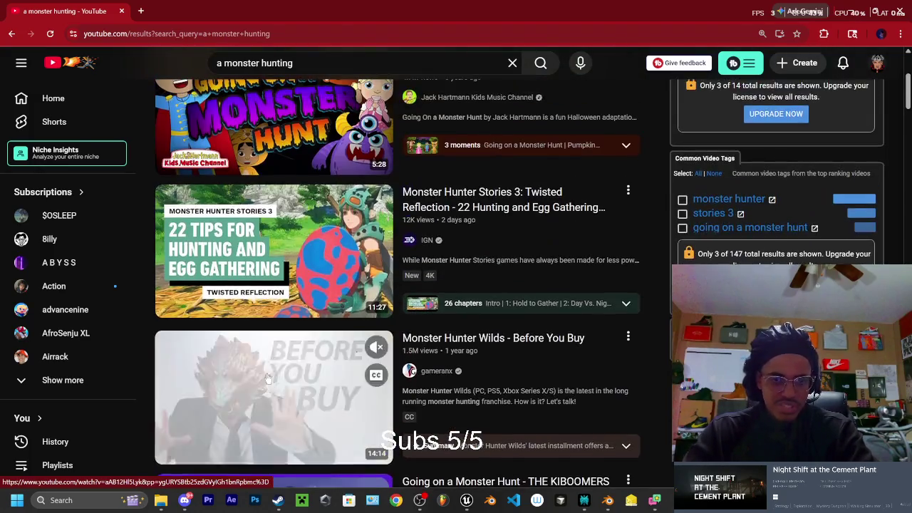
scroll(378, 274, "up", 4)
scroll(384, 268, "up", 5)
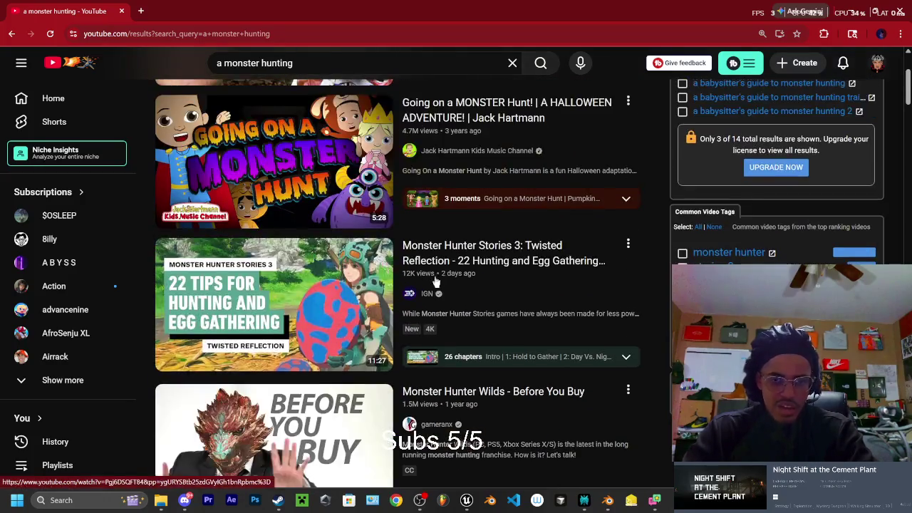
scroll(388, 265, "up", 1)
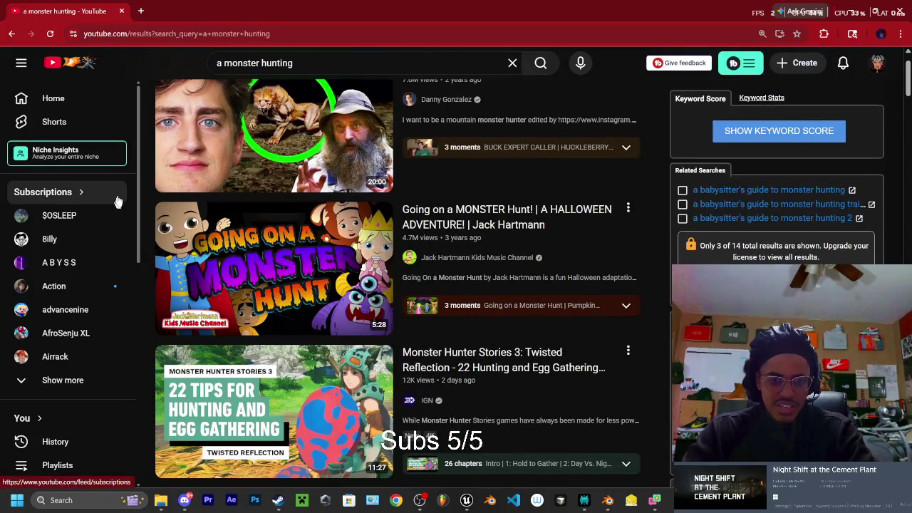
scroll(374, 303, "up", 1)
scroll(342, 301, "down", 2)
scroll(314, 299, "down", 2)
scroll(289, 298, "down", 5)
scroll(289, 298, "down", 3)
scroll(290, 298, "down", 3)
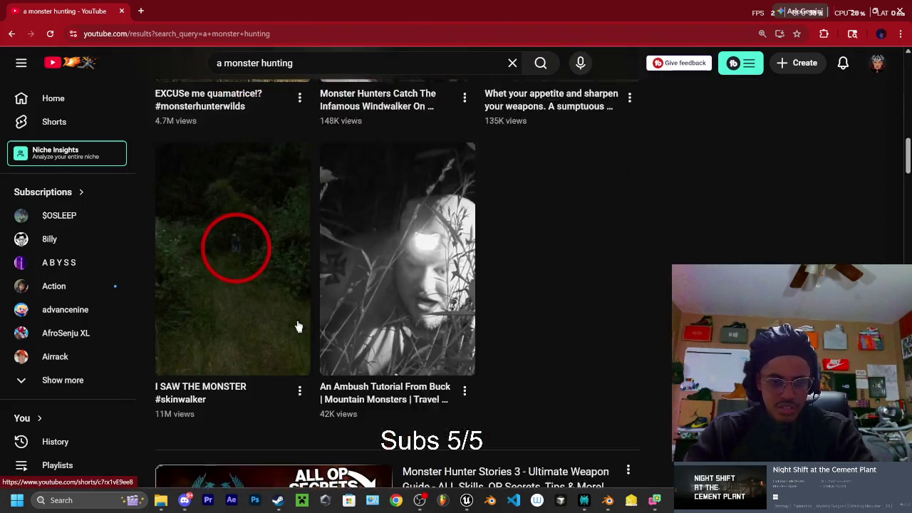
scroll(290, 297, "down", 4)
scroll(285, 304, "down", 3)
scroll(283, 302, "down", 2)
scroll(282, 300, "down", 4)
scroll(279, 299, "down", 3)
scroll(267, 295, "down", 1)
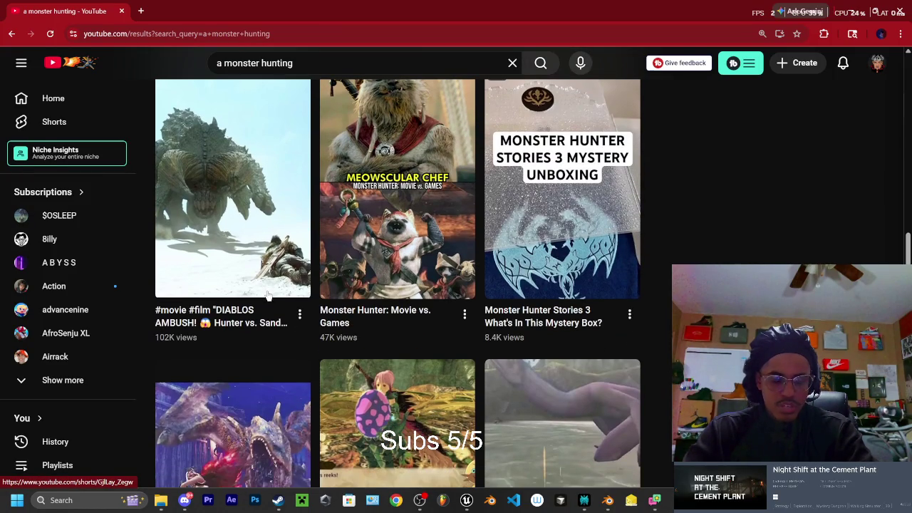
Step: Open the DIABLOS AMBUSH short, pause it, and switch back to Blender
left_click(271, 246)
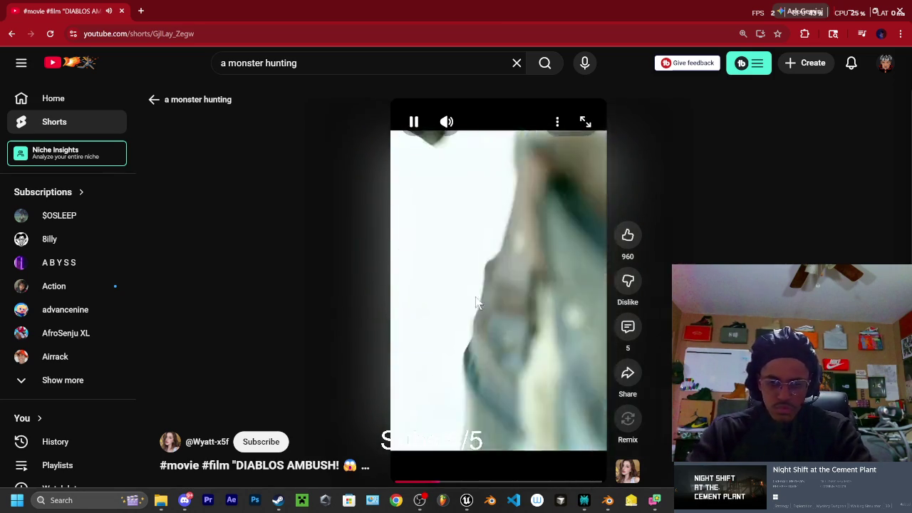
left_click(471, 316)
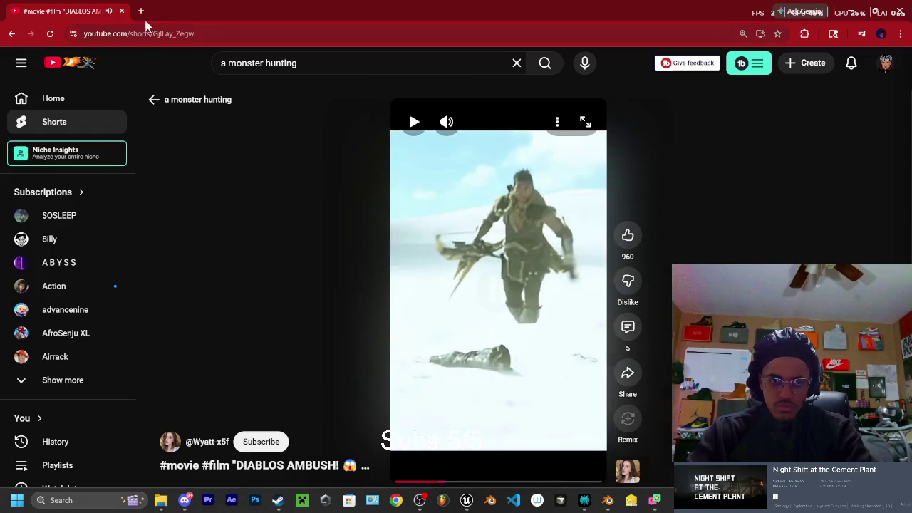
left_click(852, 14)
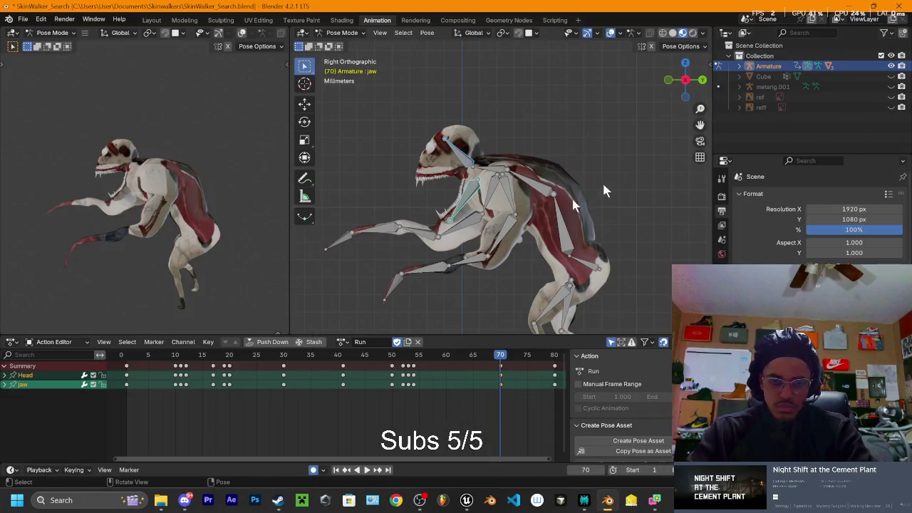
middle_click_drag(435, 157, 461, 329)
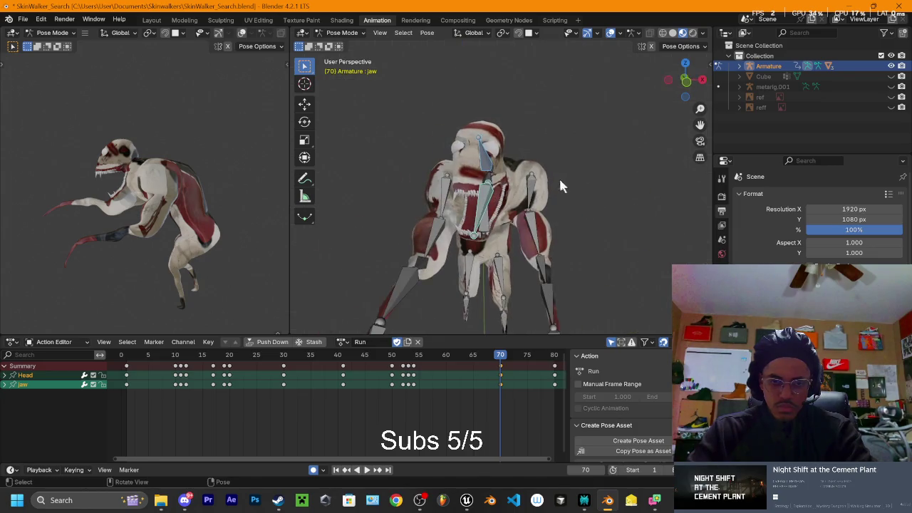
key("space")
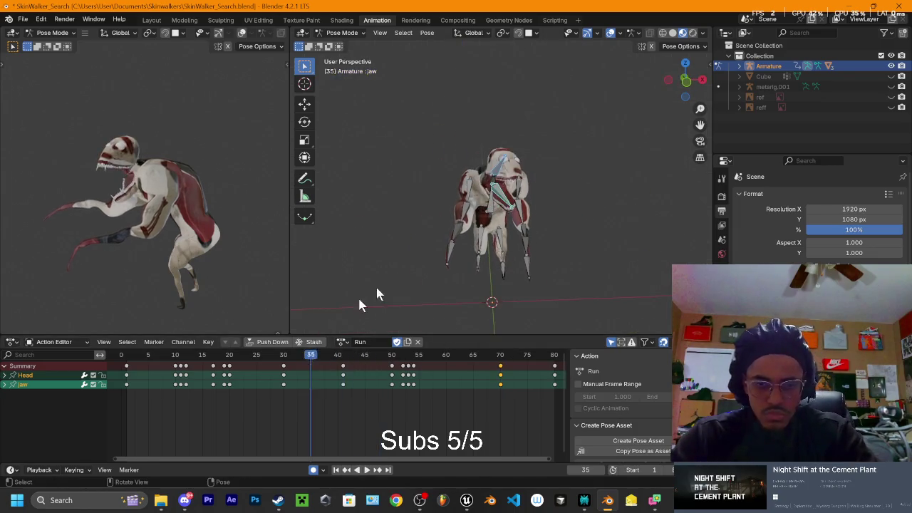
mouse_move(348, 304)
middle_mouse_down()
mouse_move(426, 215)
mouse_move(459, 207)
middle_mouse_up()
scroll(459, 208, "up", 2)
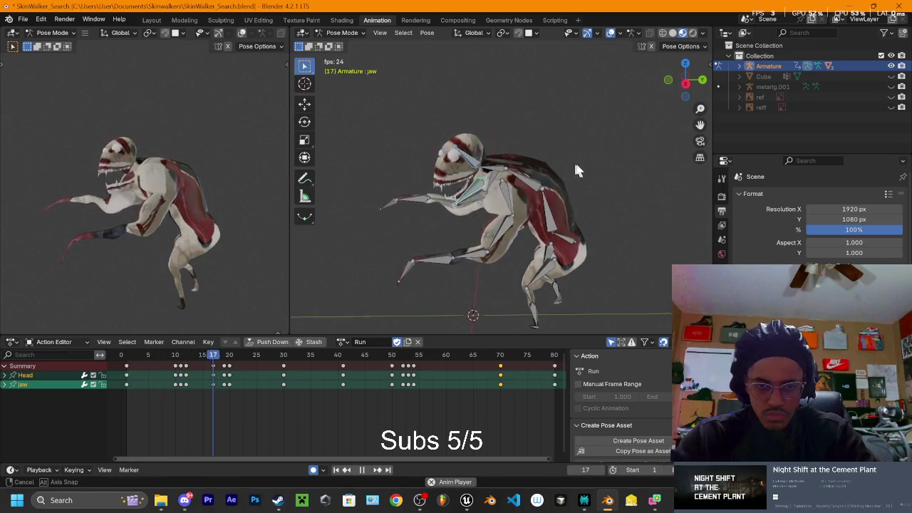
left_click_drag(677, 89, 691, 84)
left_click(691, 84)
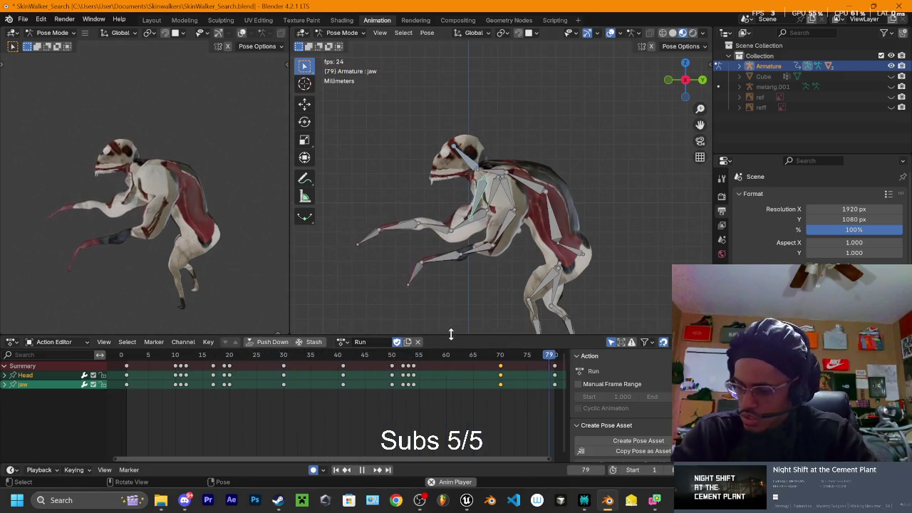
key("space")
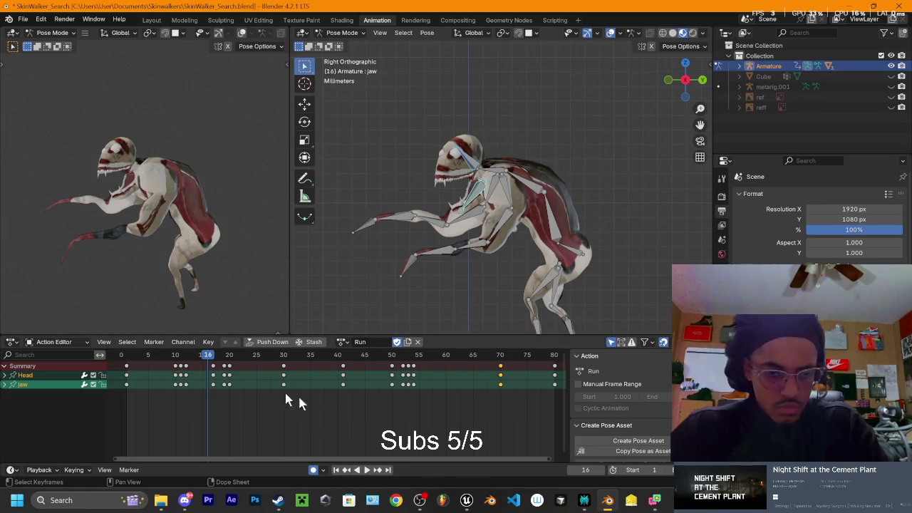
key("space")
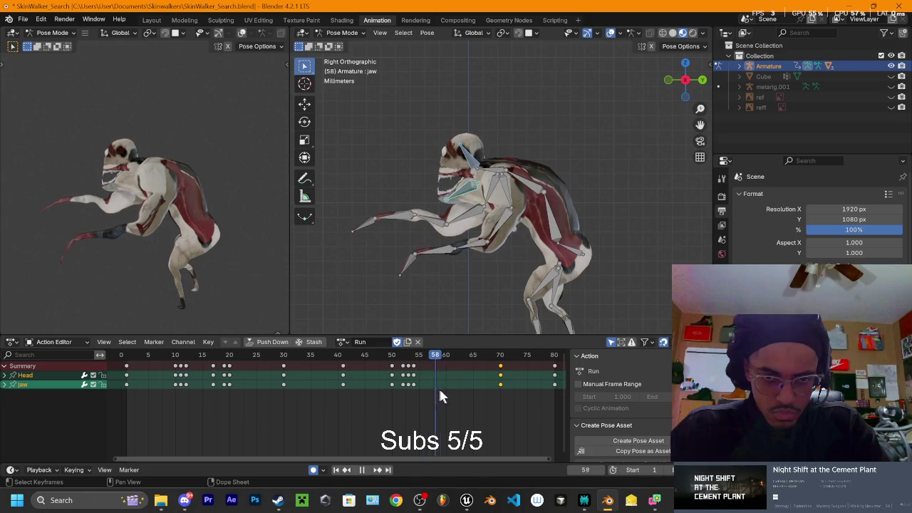
left_click_drag(533, 396, 456, 392)
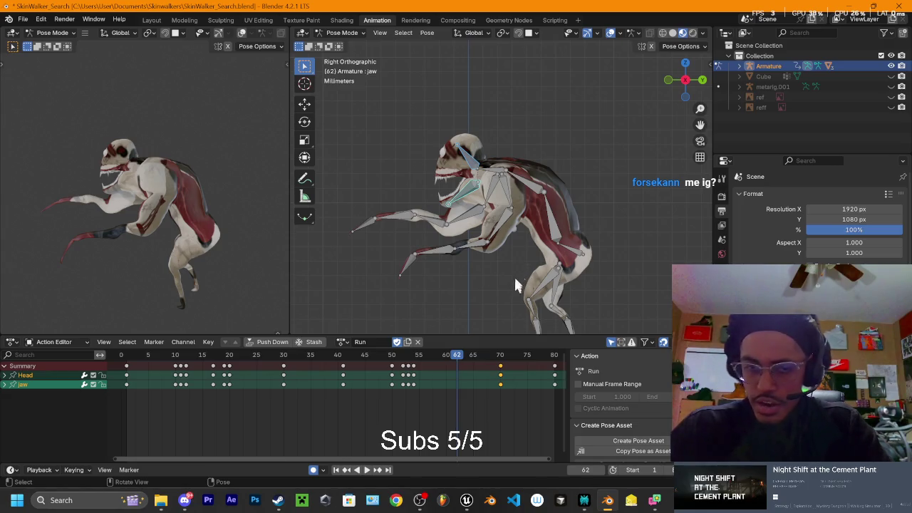
Step: Orbit around the creature, settle on Right view, and play the Run action from frame 1
middle_click_drag(518, 280, 503, 217)
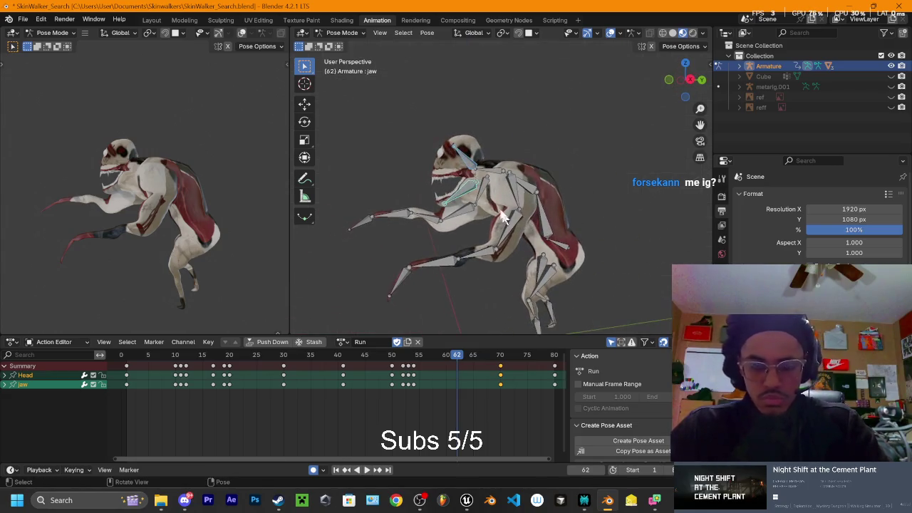
middle_click_drag(481, 205, 563, 199)
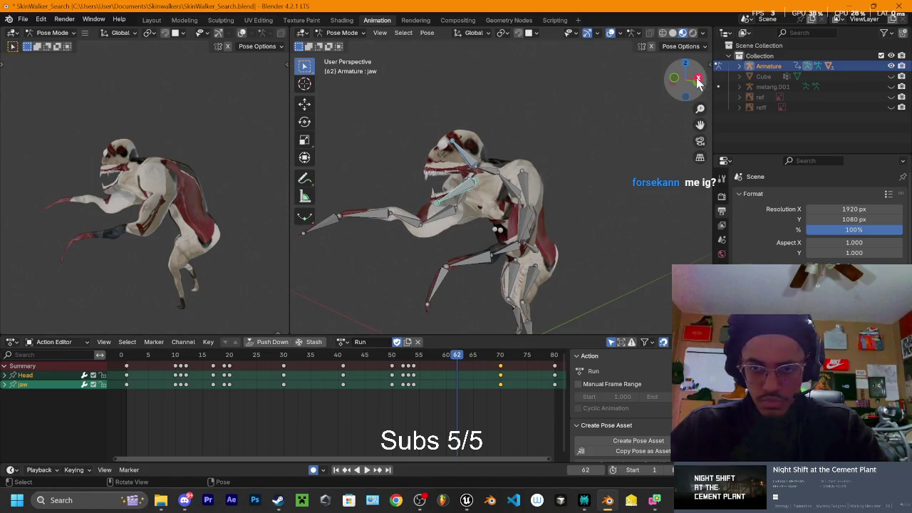
left_click(677, 78)
mouse_move(680, 99)
left_mouse_down()
mouse_move(691, 82)
mouse_move(688, 100)
left_mouse_up()
left_click(697, 79)
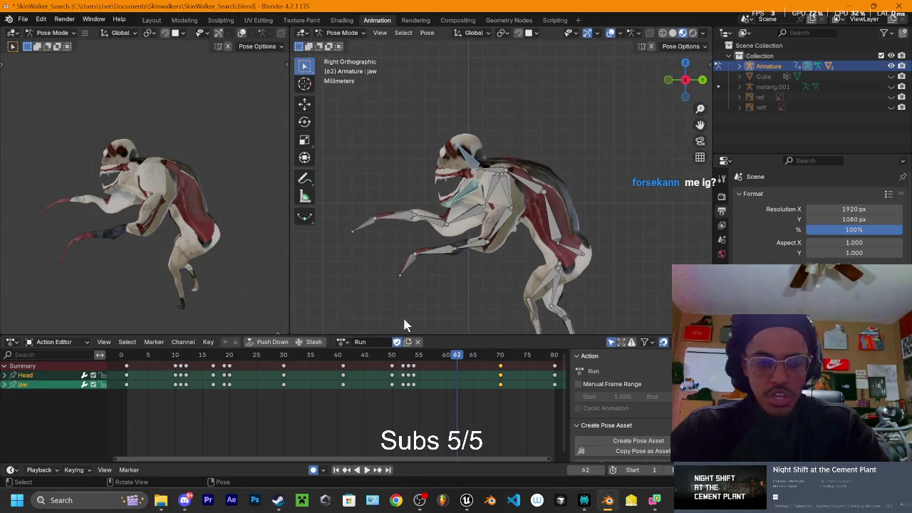
left_click_drag(150, 355, 126, 356)
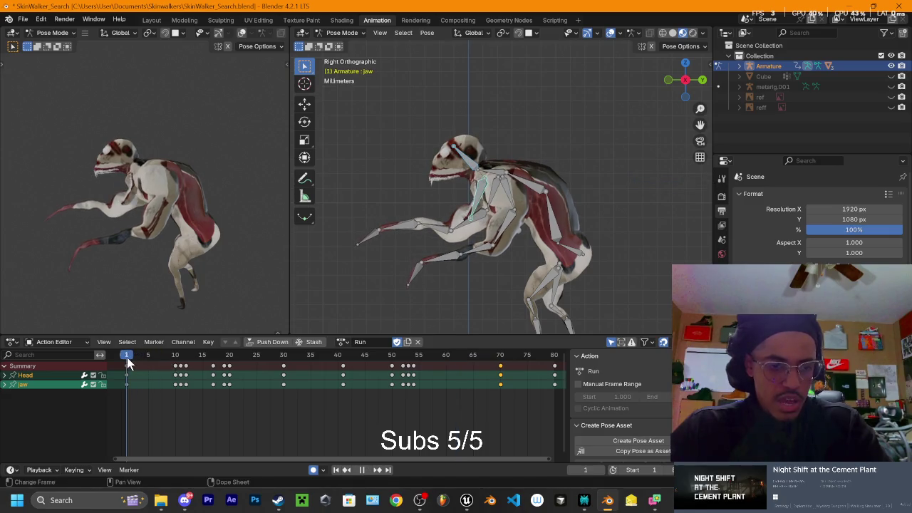
key("space")
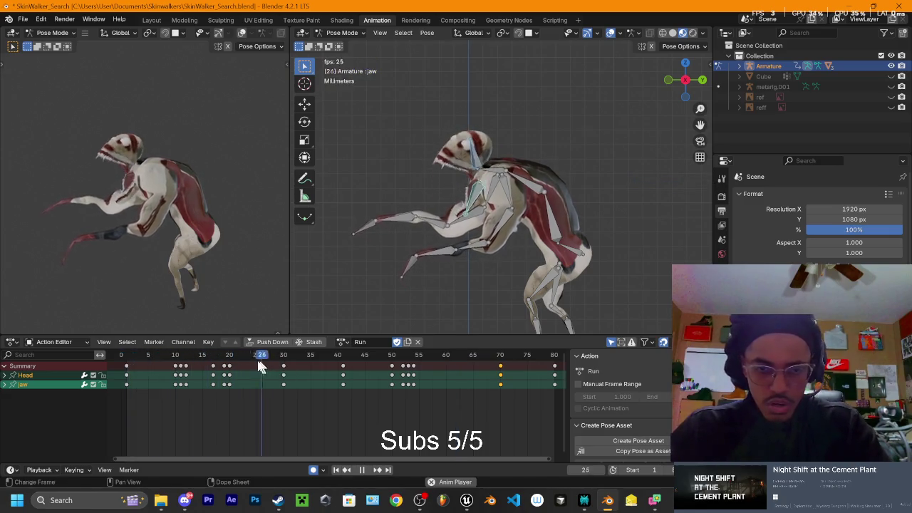
Step: Select upper_arm.R to inspect its keys, stop playback at frame 1, and return to Right view
left_click(508, 224)
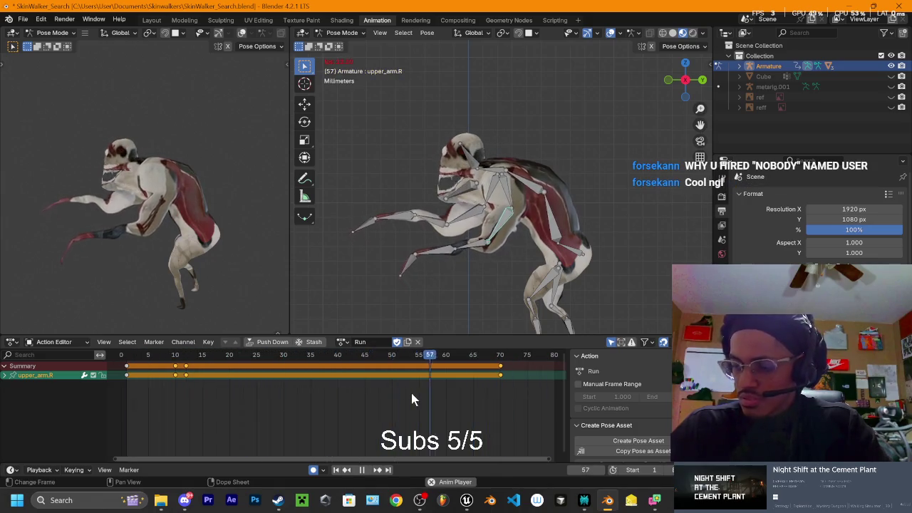
key("space")
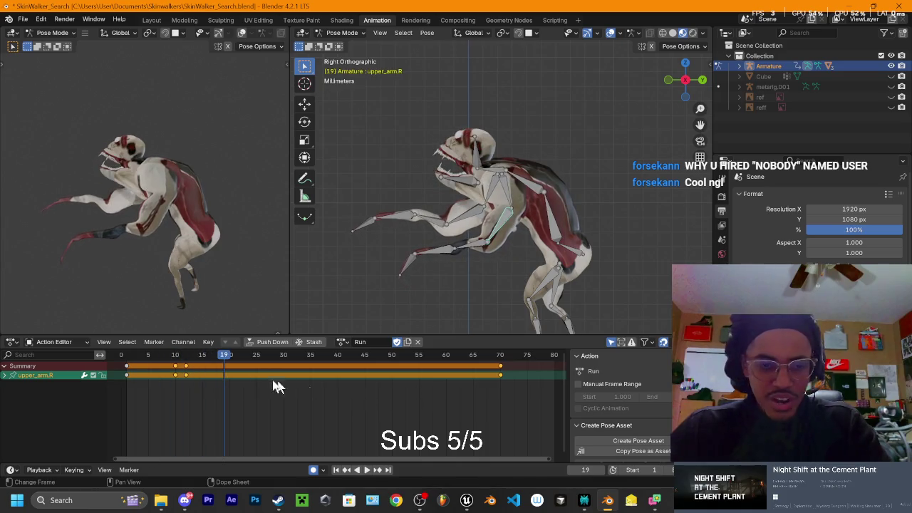
left_click_drag(221, 362, 127, 365)
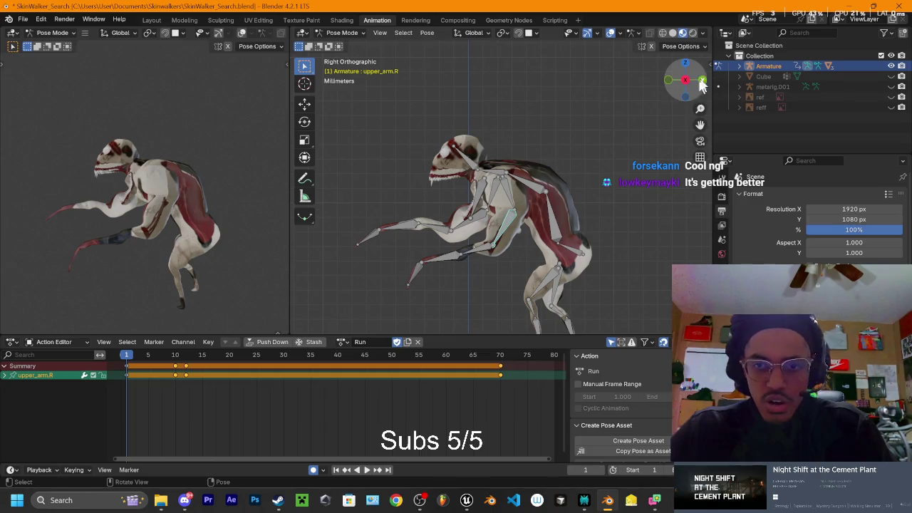
left_click(685, 82)
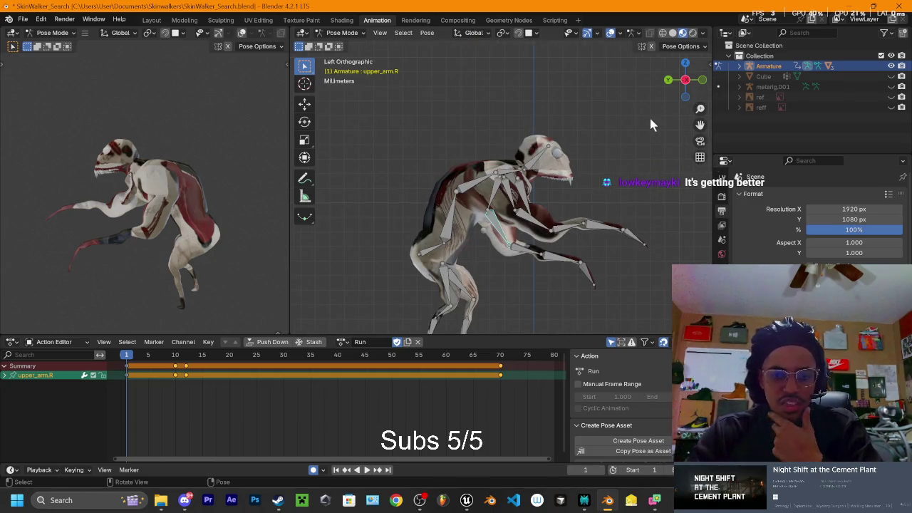
middle_click_drag(617, 200, 400, 191)
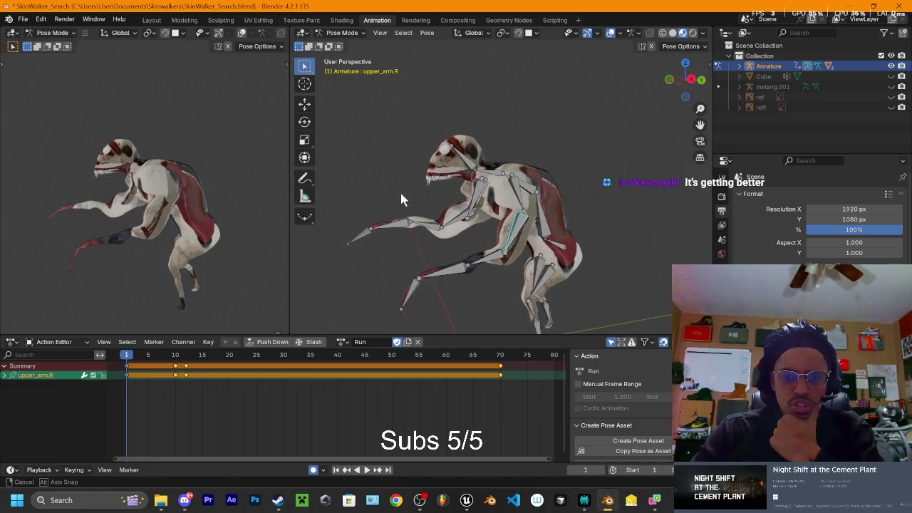
left_click(692, 79)
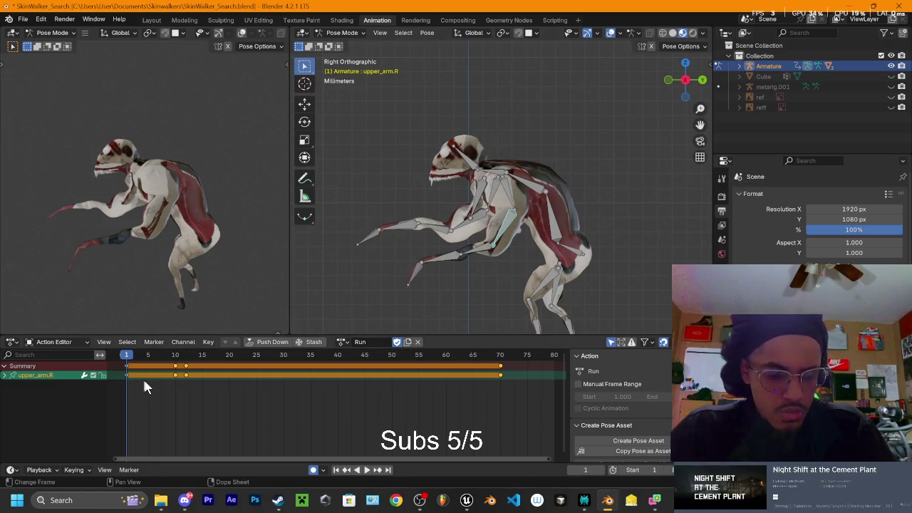
left_click(163, 397)
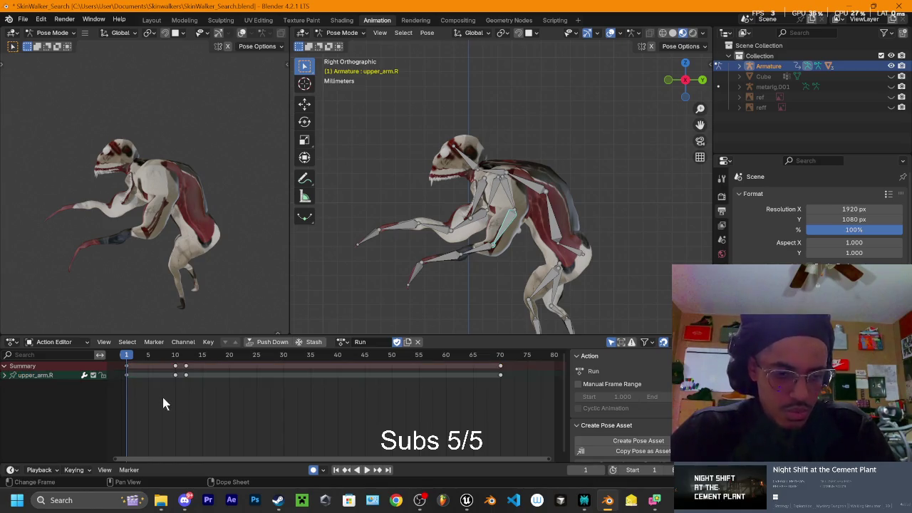
Step: Select both shoulders and all the right and left arm and hand bones
left_click(510, 197)
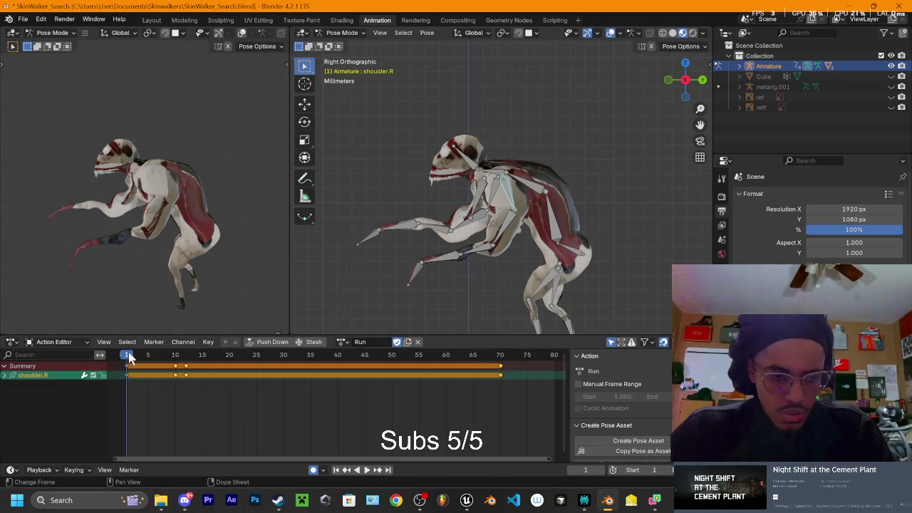
left_click_drag(139, 362, 203, 372)
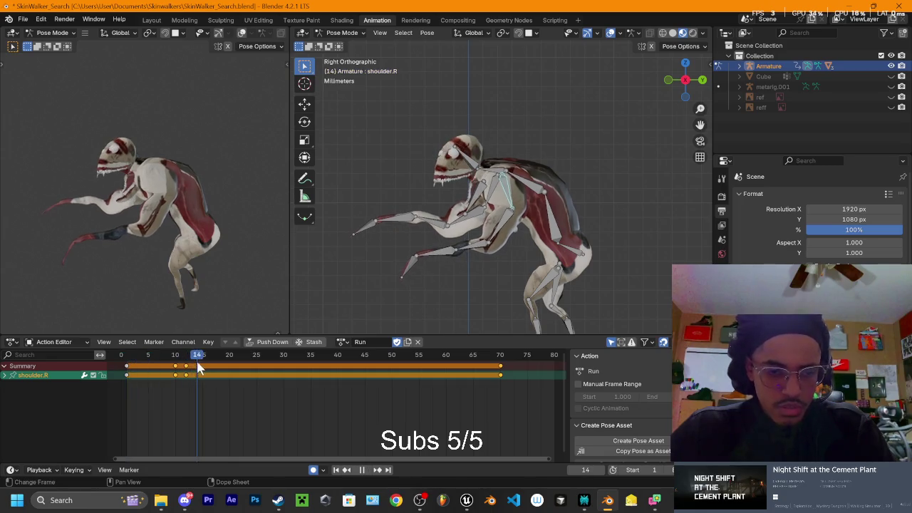
left_click(499, 224, "shift")
left_click(466, 248, "shift")
left_click(434, 254, "shift")
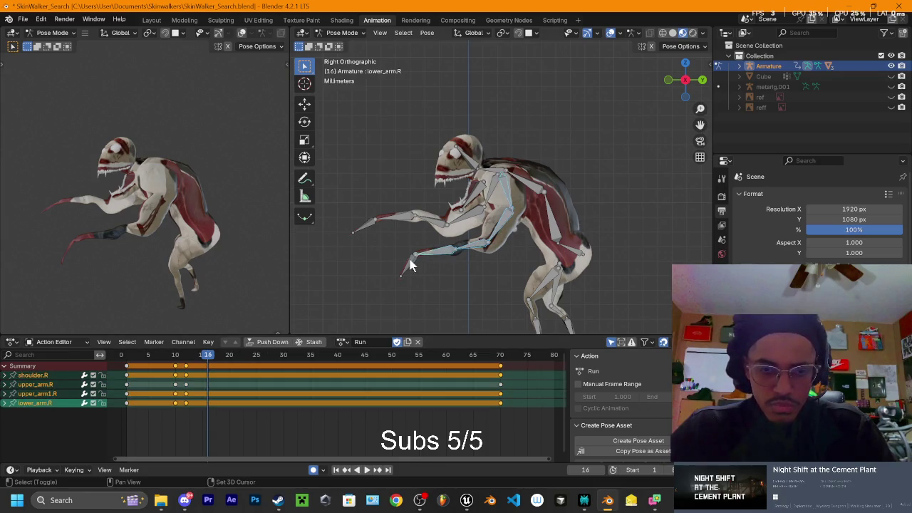
left_click(410, 260, "shift")
left_click(432, 222, "shift")
left_click(385, 226, "shift")
left_click(365, 228, "shift")
left_click(482, 212, "shift")
left_click(489, 197, "shift")
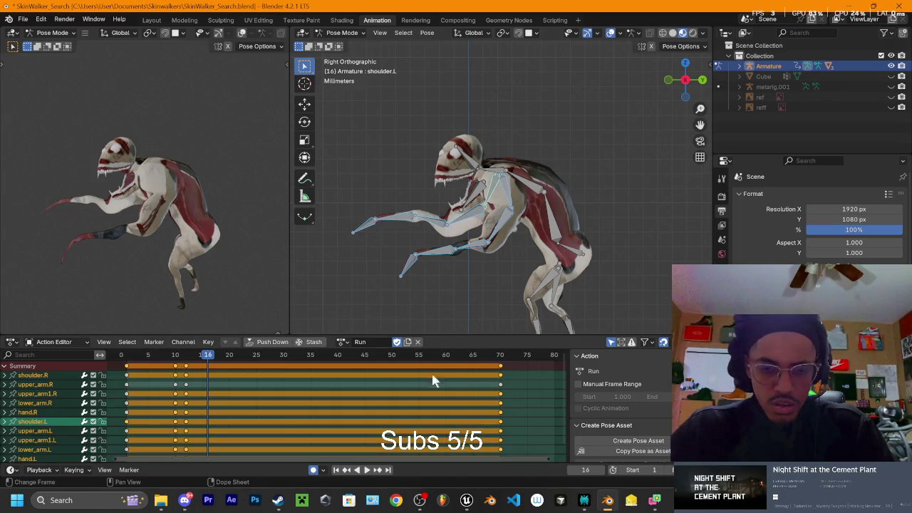
Step: Delete the arm bones' keys at frames 10, 12 and 70, then box-select their frame-0 keys
scroll(449, 381, "down", 2)
scroll(445, 367, "down", 2)
key("space")
key("Escape")
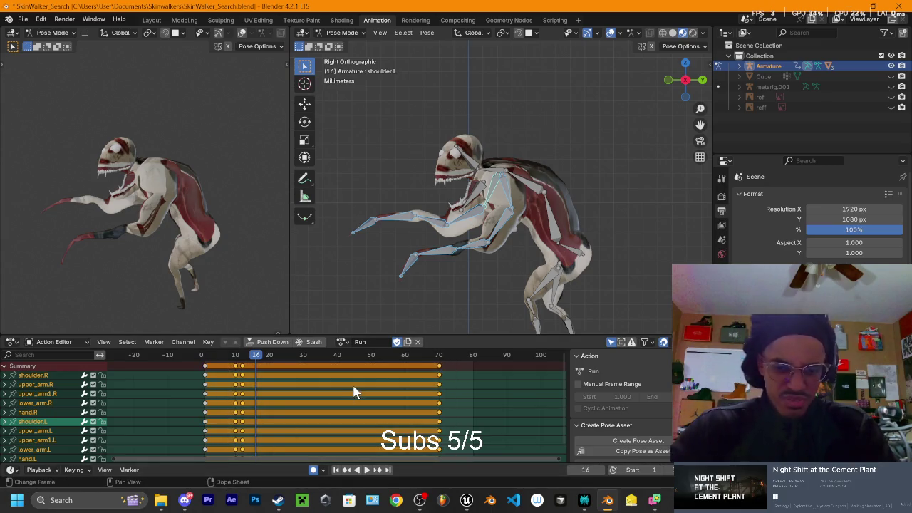
key("Delete")
left_click_drag(216, 376, 188, 460)
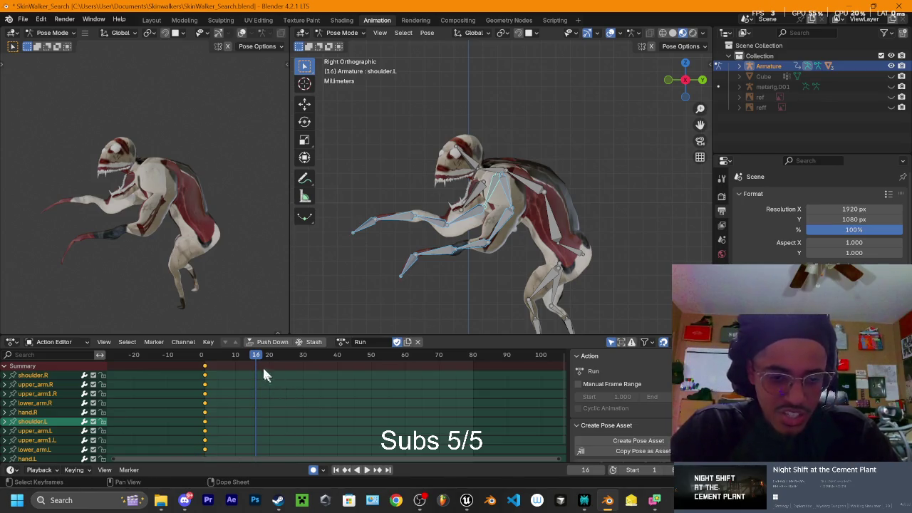
left_click_drag(258, 359, 474, 374)
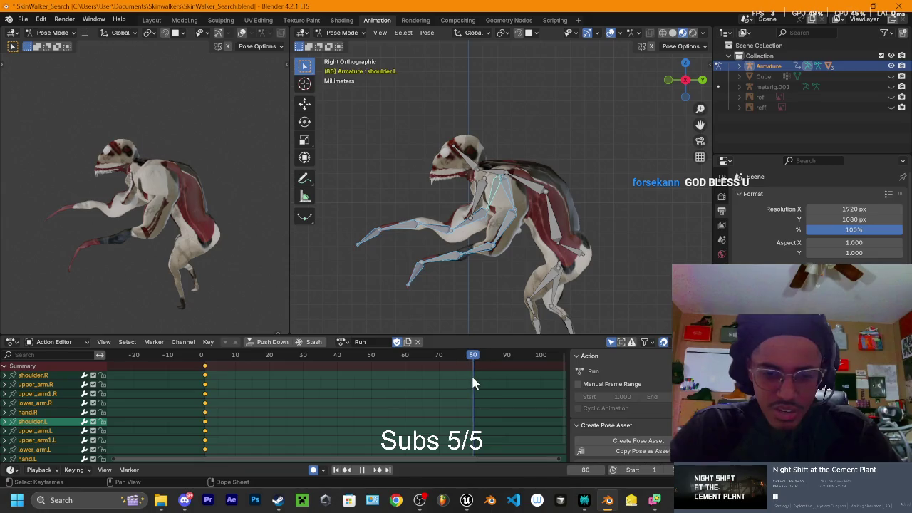
Step: Paste the arm bones' frame-0 pose at frame 80 and play back to check the loop
key("ctrl+v")
key("space")
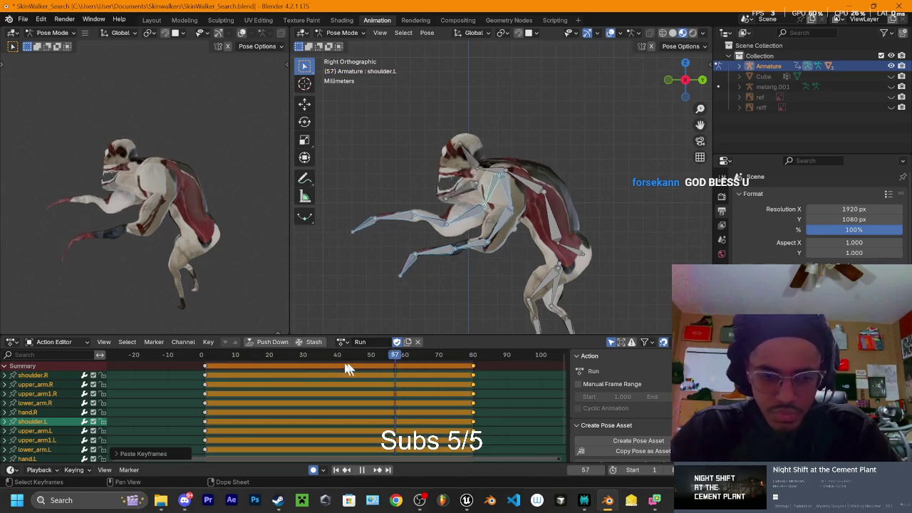
mouse_move(223, 371)
left_mouse_down()
mouse_move(267, 381)
mouse_move(270, 374)
left_mouse_up()
key("space")
scroll(502, 236, "up", 3)
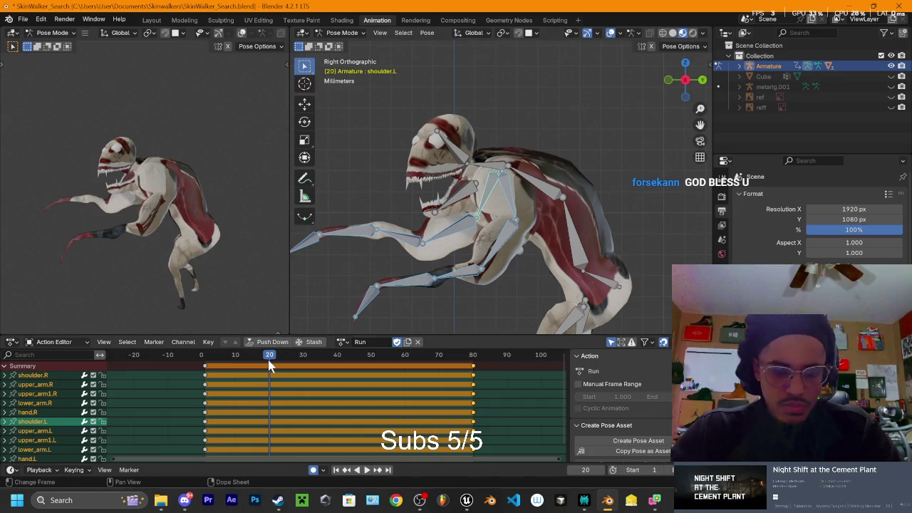
key("space")
left_click_drag(292, 365, 285, 358)
key("space")
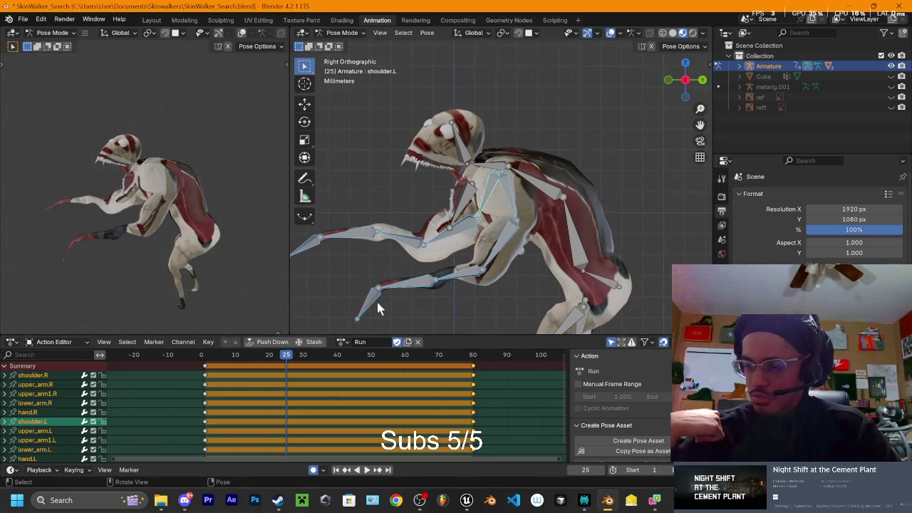
left_click(563, 111)
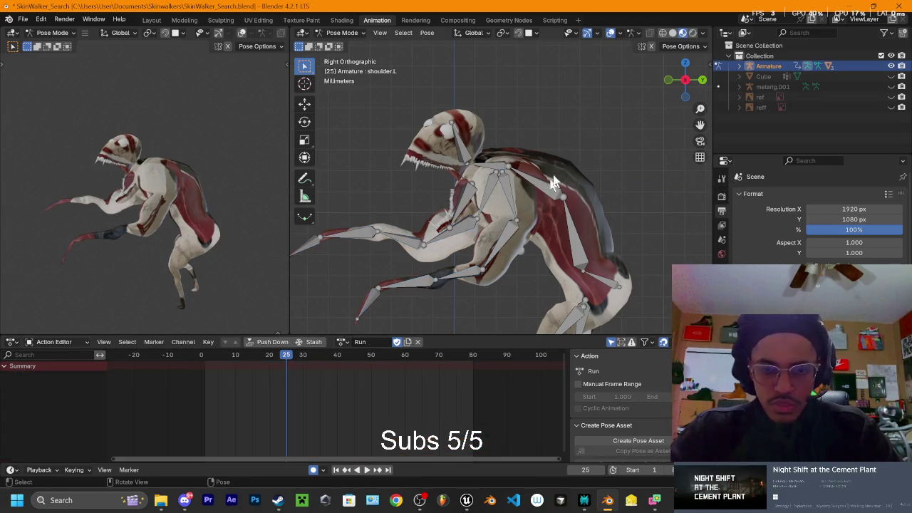
Step: In Right view at frame 25, rotate shoulder.R to key its new pose
middle_click_drag(553, 185, 554, 178)
left_click_drag(684, 81, 689, 84)
left_click(688, 84)
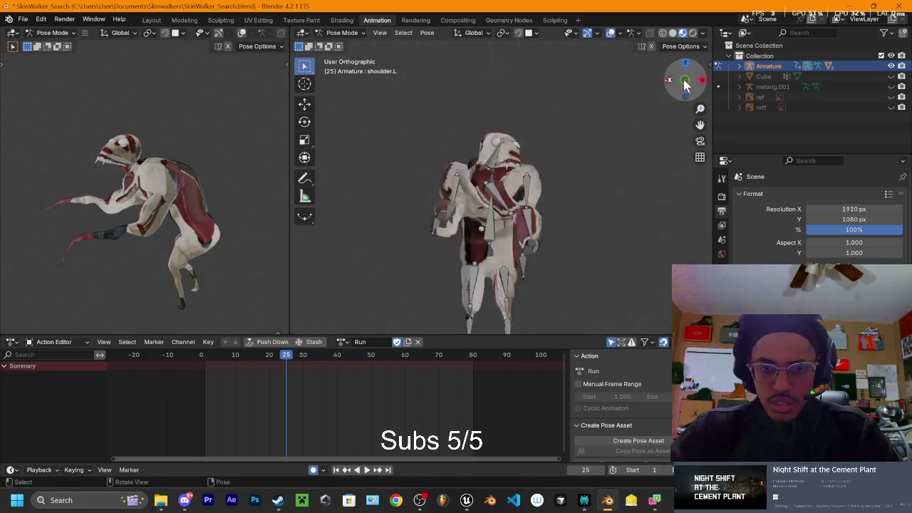
left_click(498, 190)
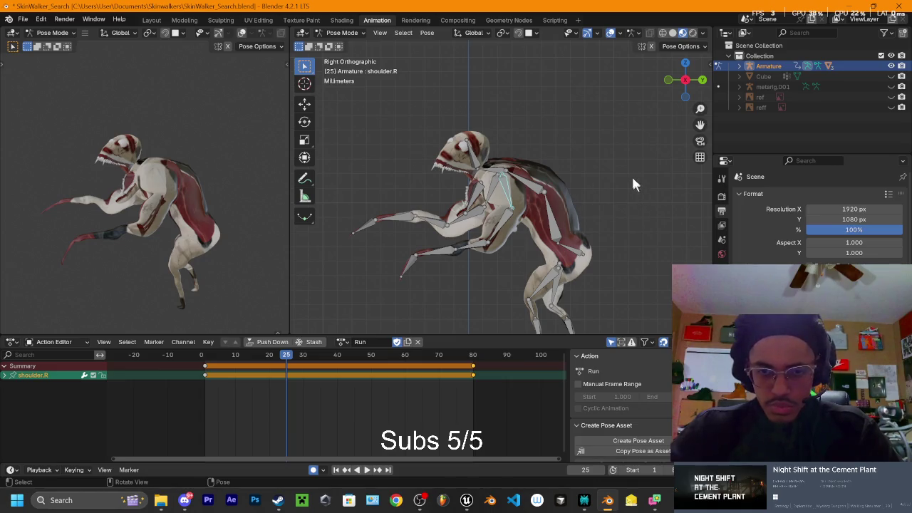
key("r")
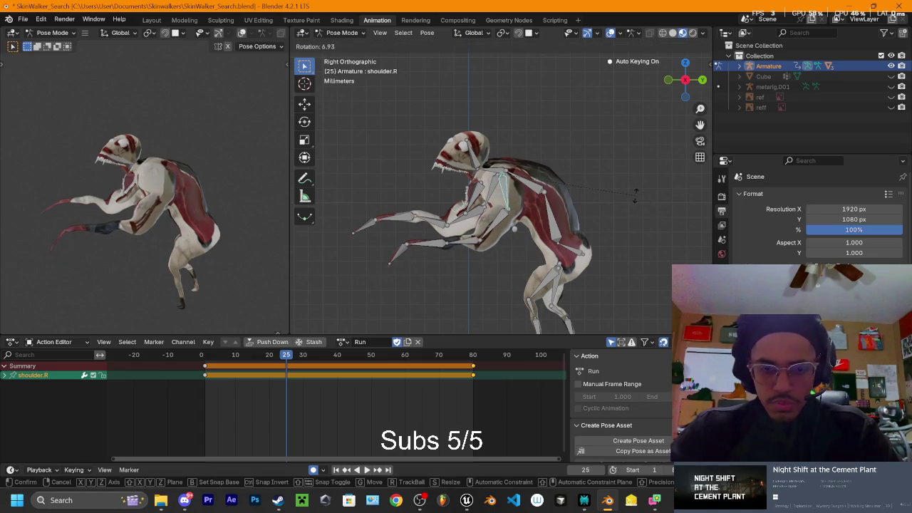
left_click(635, 193)
key("space")
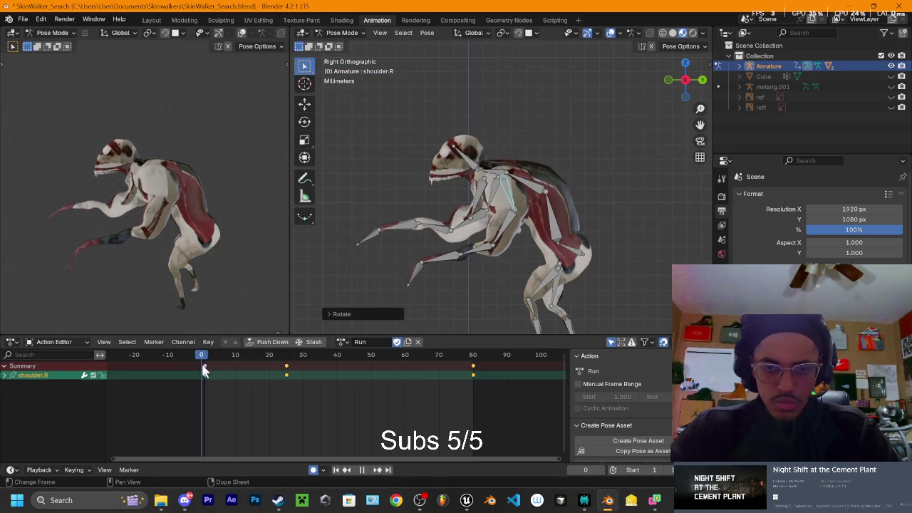
left_click_drag(271, 376, 286, 379)
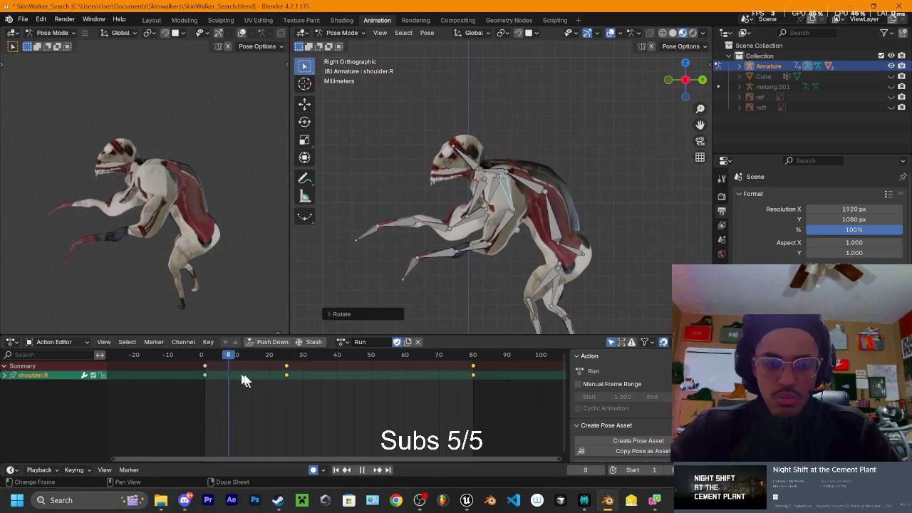
Step: Rotate upper_arm.R and, in three passes, the right forearm at frame 25
left_click(495, 225)
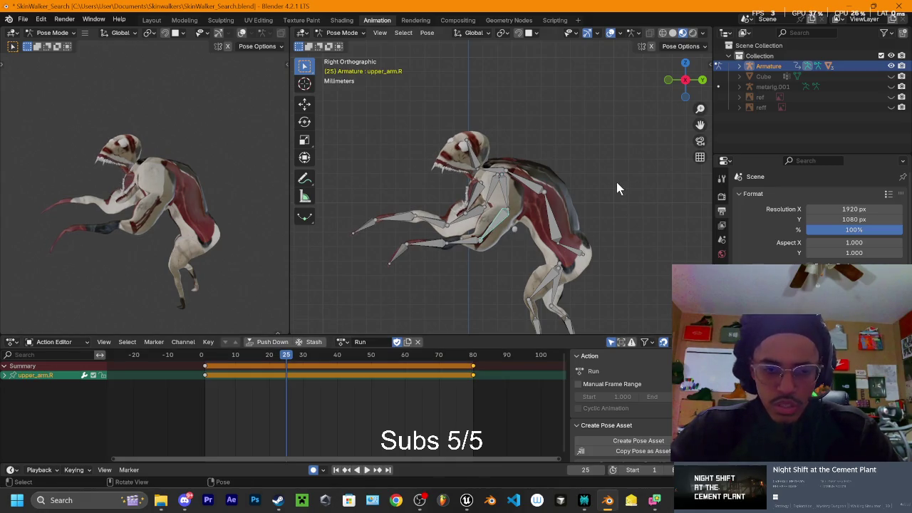
key("r")
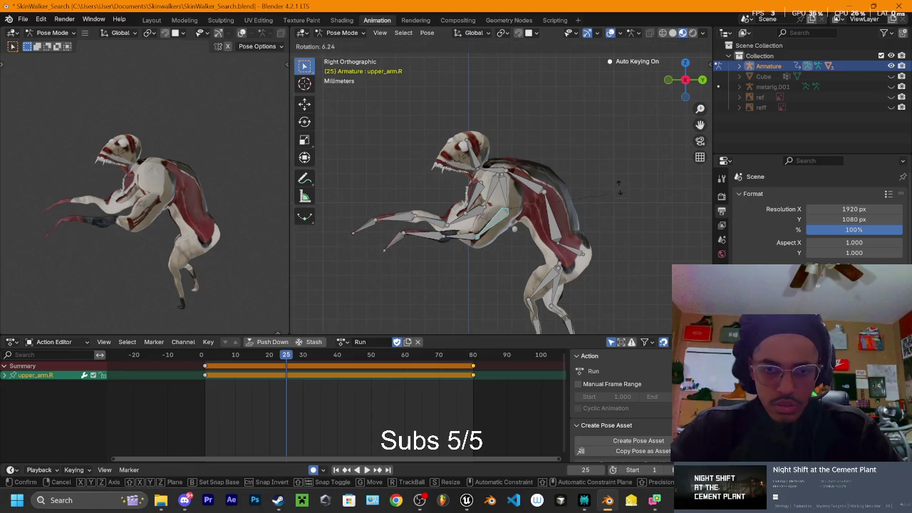
left_click(472, 240)
left_click(460, 242)
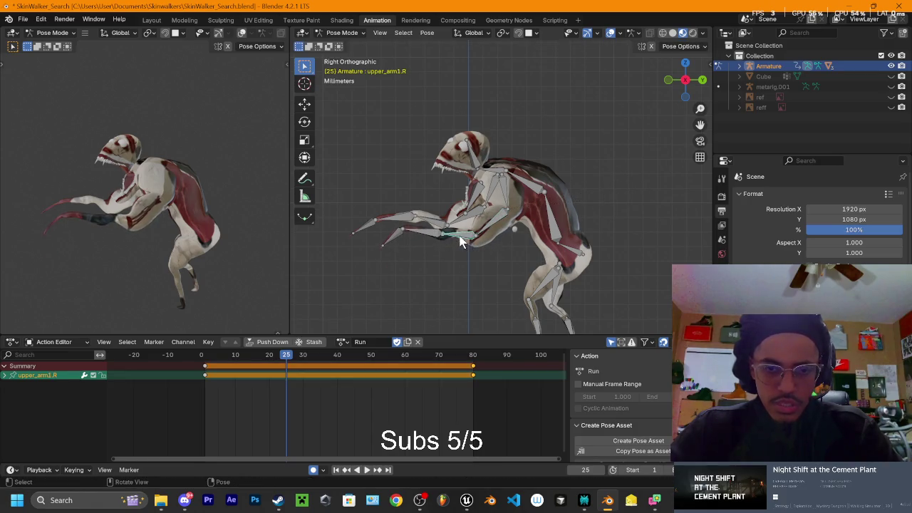
left_click(437, 238)
key("r")
left_click(453, 242)
key("r")
left_click(440, 213)
key("r")
left_click(424, 229)
Step: Rotate hand.R at frame 25 and scrub through the run to review the arm swing
left_click(424, 228)
key("r")
left_click(431, 222)
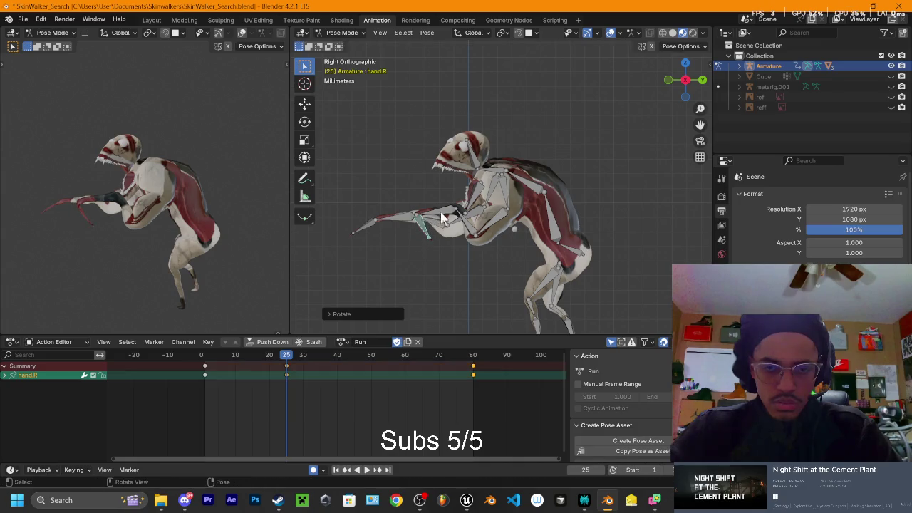
key("space")
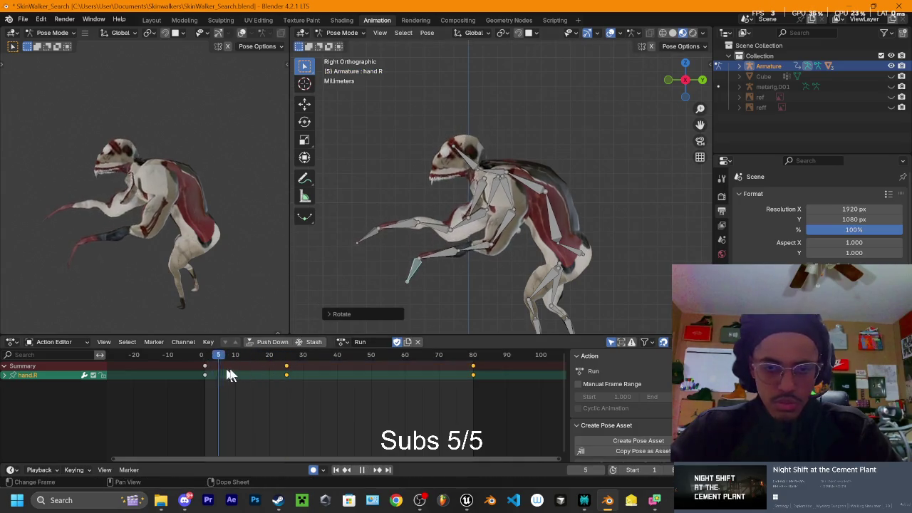
mouse_move(256, 376)
left_mouse_down()
mouse_move(391, 397)
mouse_move(373, 401)
mouse_move(404, 396)
left_mouse_up()
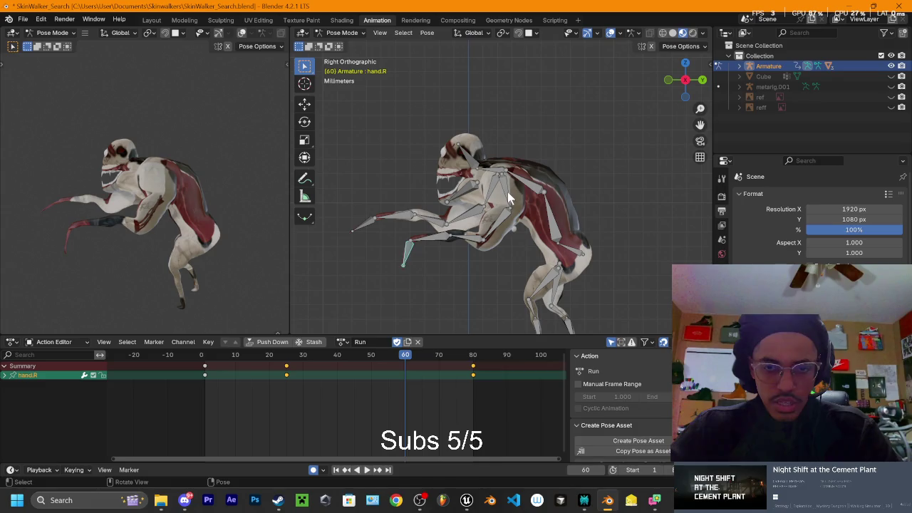
Step: Re-pose shoulder.R and upper_arm.R at frame 60
key("r")
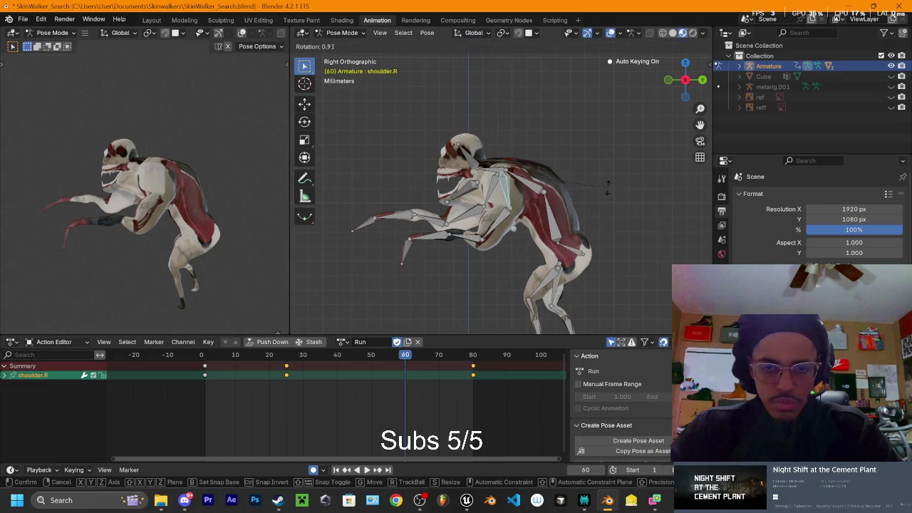
left_click(608, 186)
left_click(499, 214)
key("r")
left_click(478, 255)
Step: Rotate the right forearm downward in three passes and raise the right shoulder
left_click(449, 249)
key("r")
left_click(454, 271)
key("r")
left_click(458, 285)
key("r")
left_click(458, 313)
left_click(498, 191)
key("r")
left_click(412, 317)
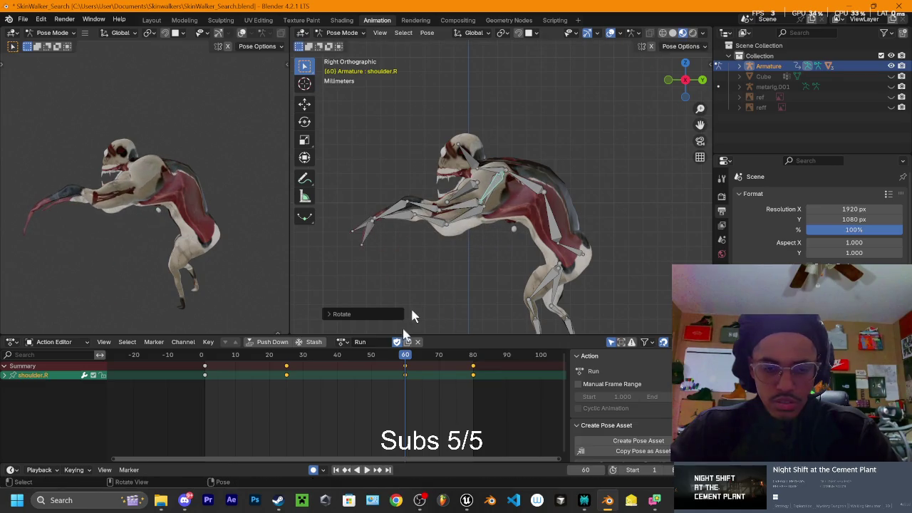
Step: Move shoulder.R's frame-60 key back to about frame 50 and play back the new timing
key("space")
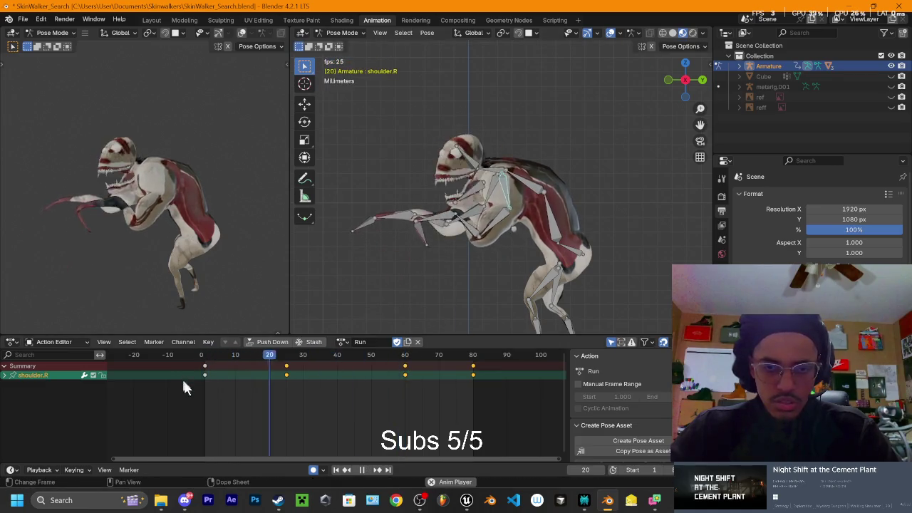
key("space")
key("space")
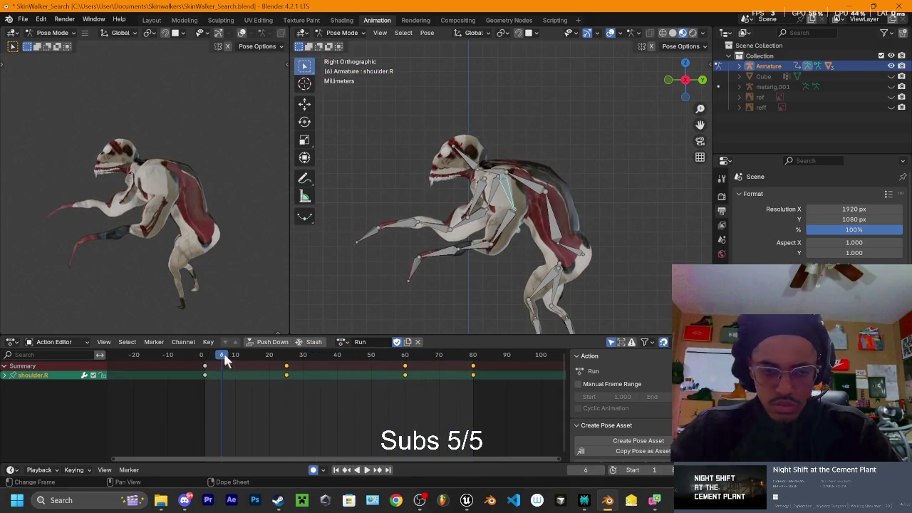
left_click_drag(225, 360, 347, 375)
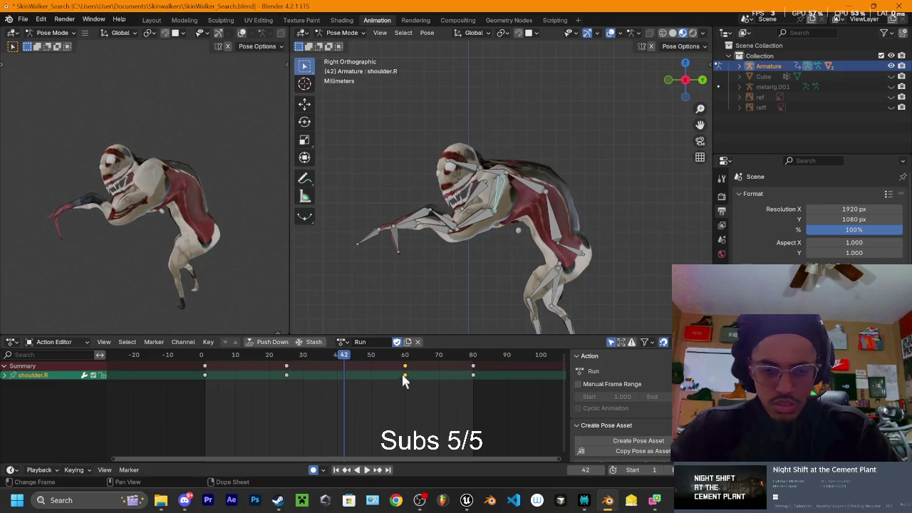
left_click_drag(402, 380, 371, 381)
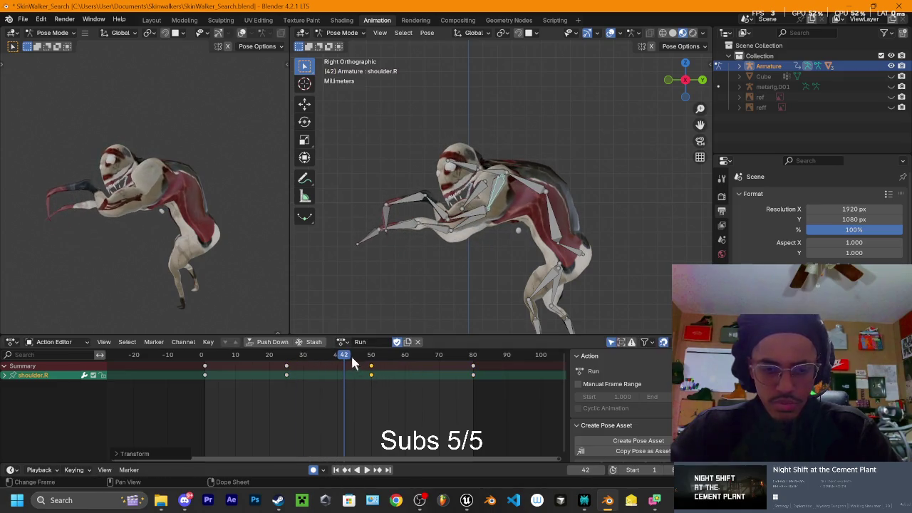
key("space")
left_click(231, 378)
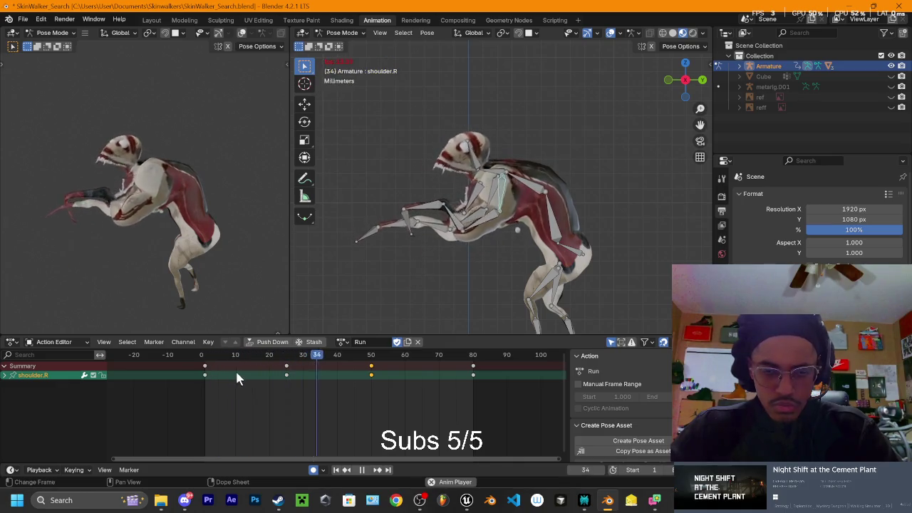
key("space")
Step: Paste the frame-50 shoulder pose at frame 66, rotate shoulder.R there, and review playback
left_click_drag(377, 372, 424, 364)
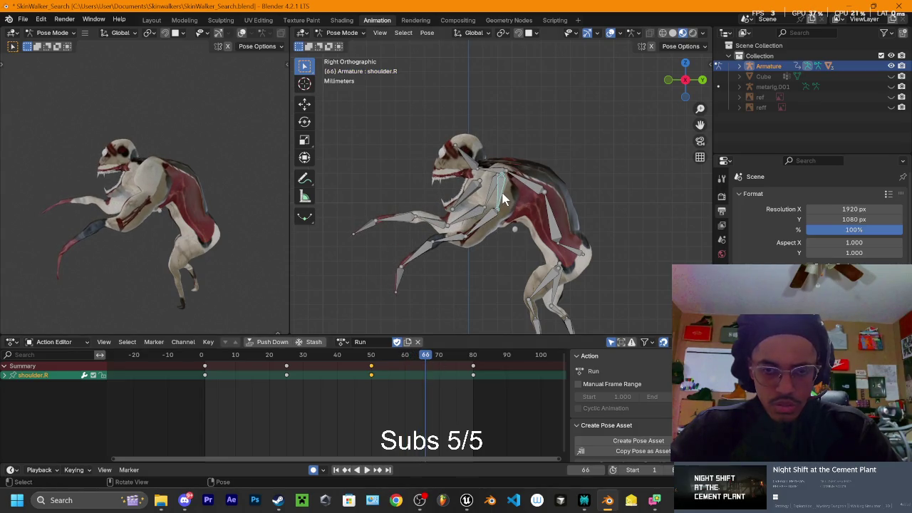
left_click_drag(365, 368, 386, 396)
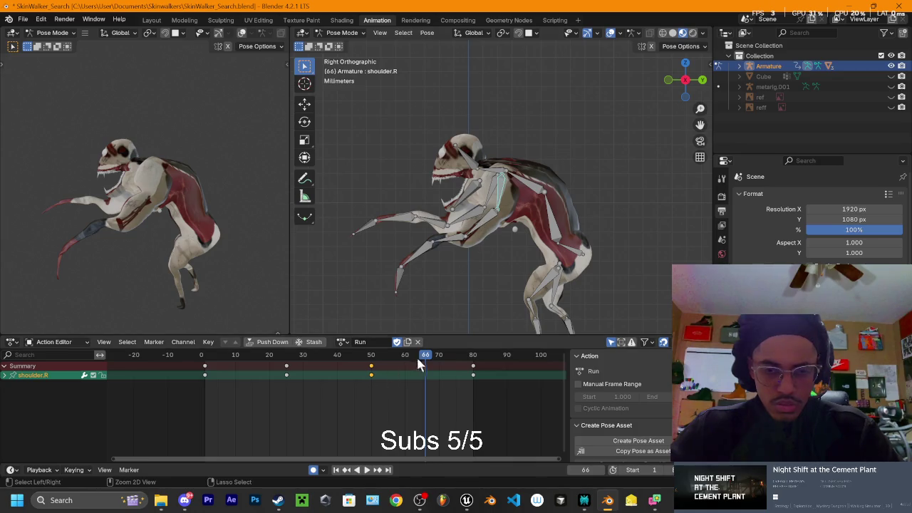
key("ctrl+v")
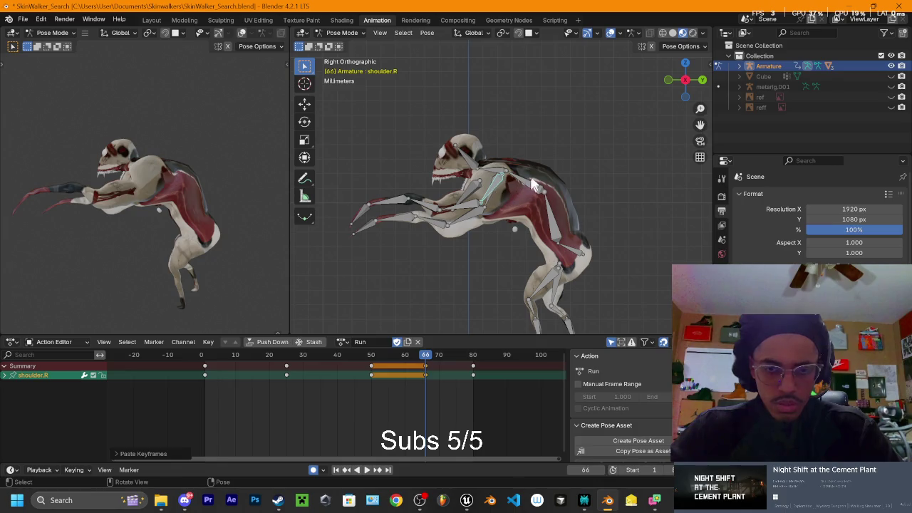
key("r")
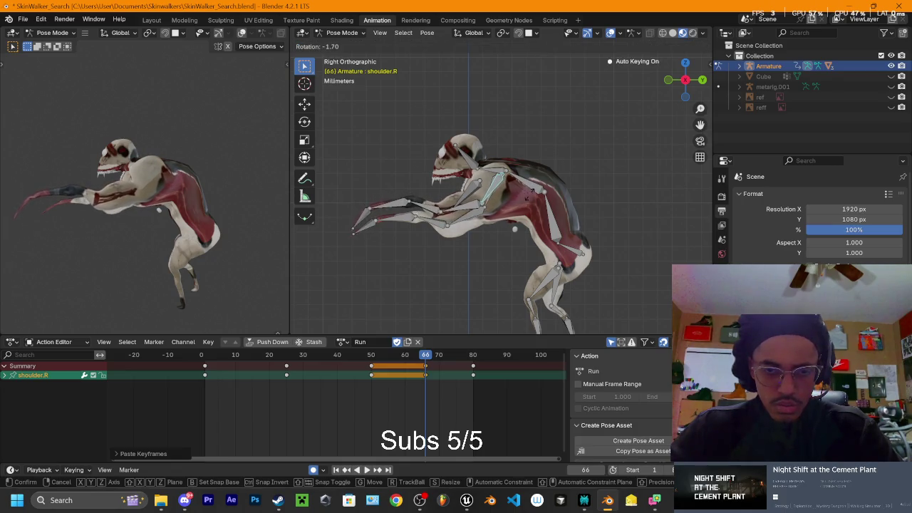
key("Return")
key("shift+ctrl+space")
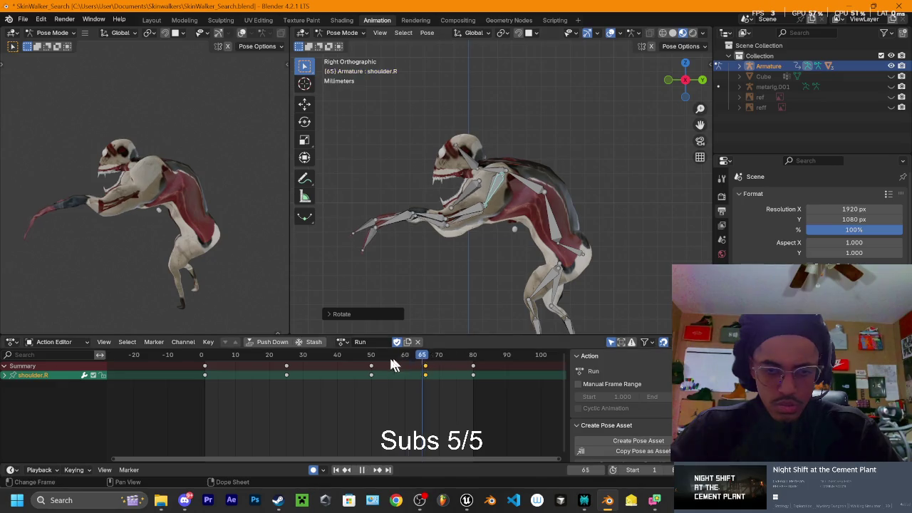
left_click(316, 363)
key("space")
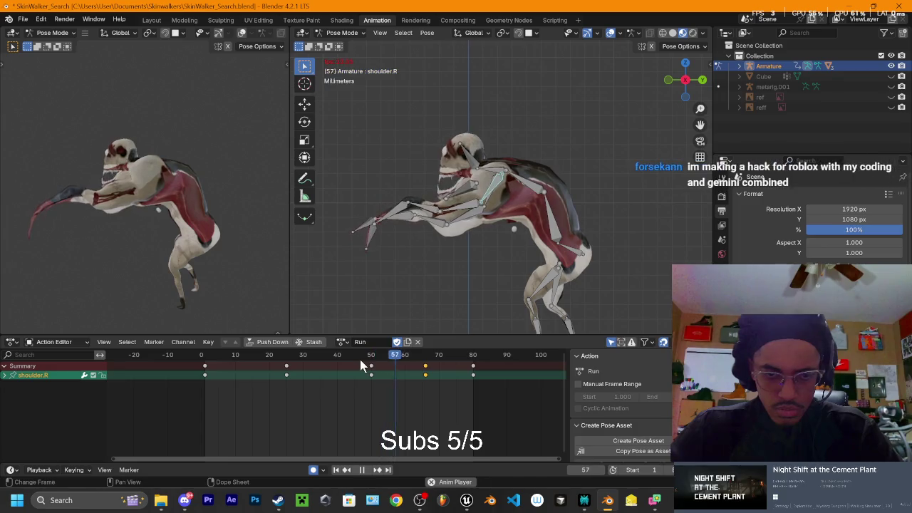
key("space")
Step: At frame 10, rotate shoulder.L and upper_arm.L to key their new poses
left_click(495, 186)
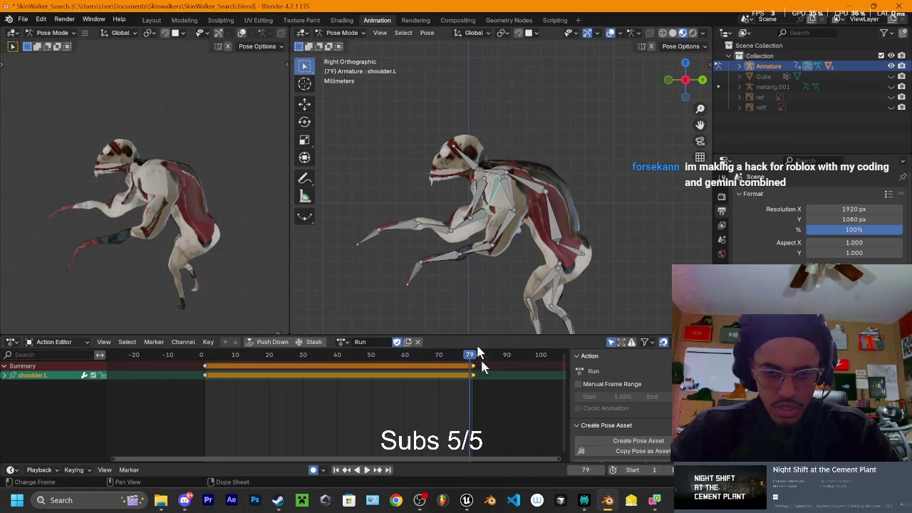
mouse_move(470, 365)
left_mouse_down()
mouse_move(207, 376)
mouse_move(258, 378)
mouse_move(236, 383)
left_mouse_up()
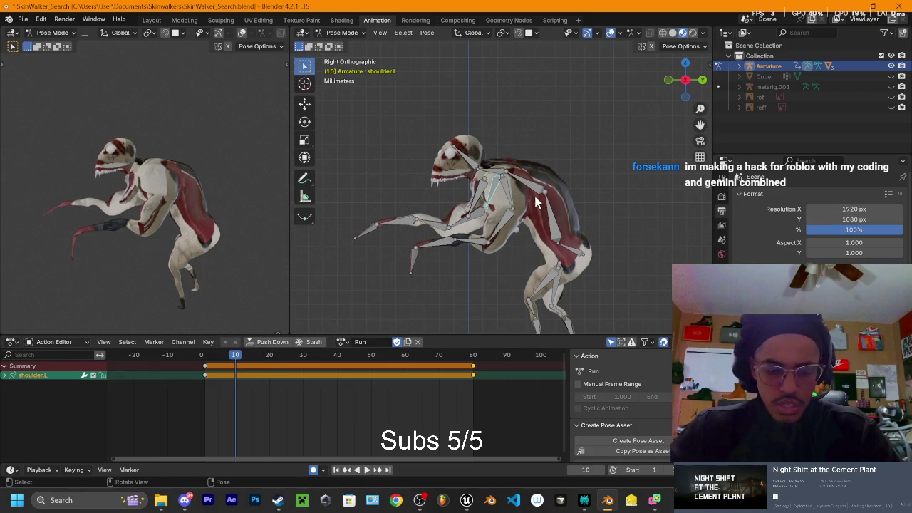
key("r")
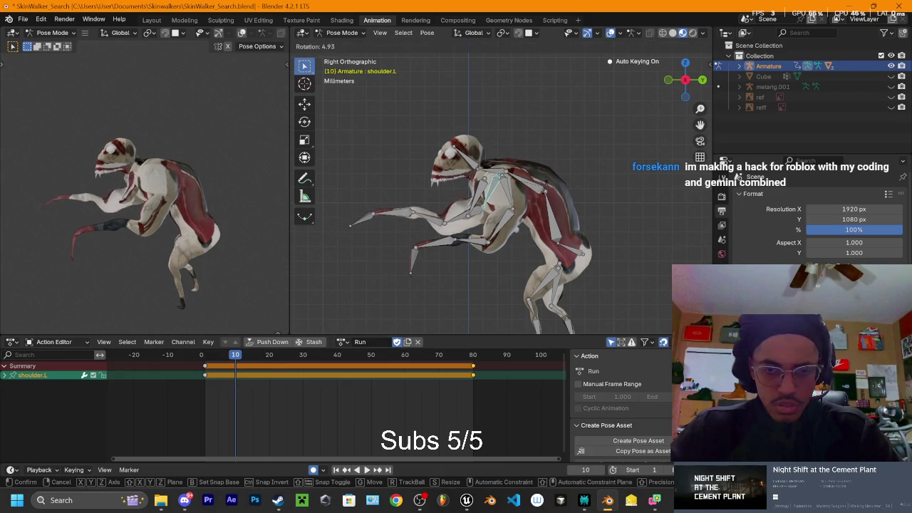
left_click(519, 206)
left_click(497, 228)
key("r")
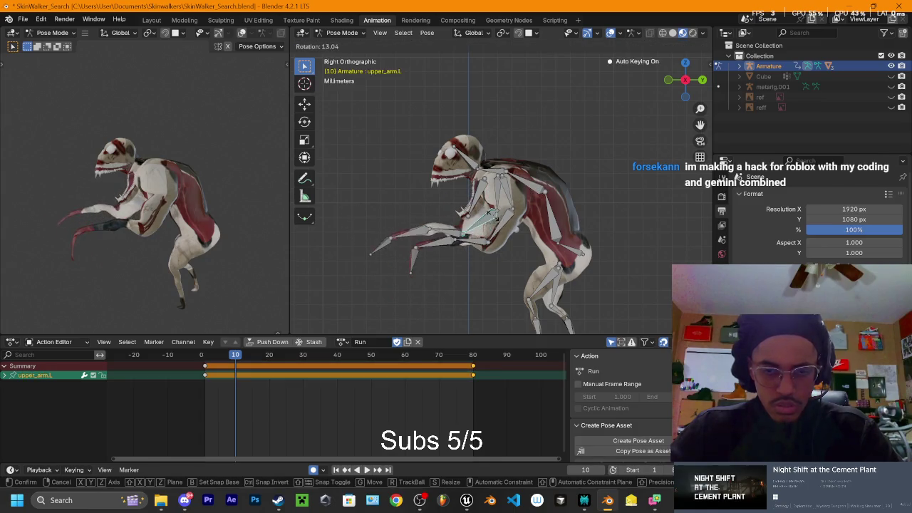
left_click(478, 253)
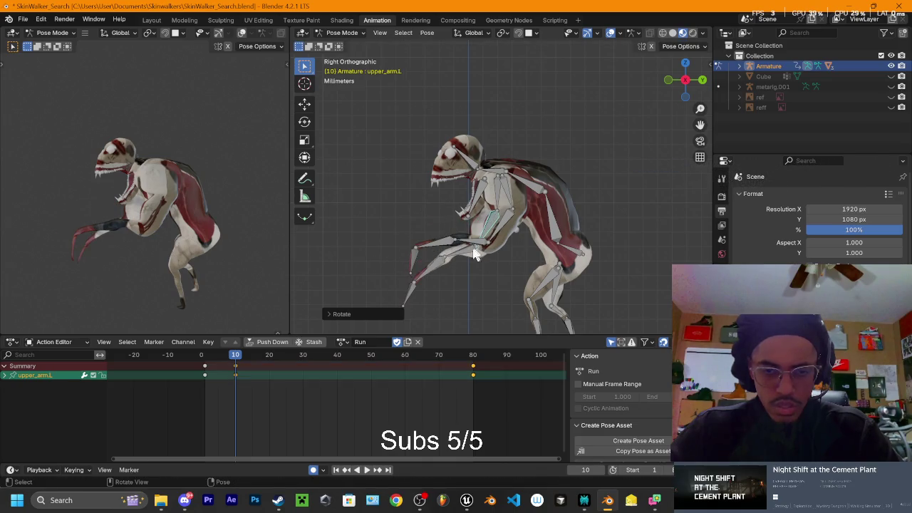
Step: Undo, rotate hand.L at frame 10, and shift that key to frame 30
key("ctrl+z")
left_click(470, 293)
key("r")
left_click(467, 270)
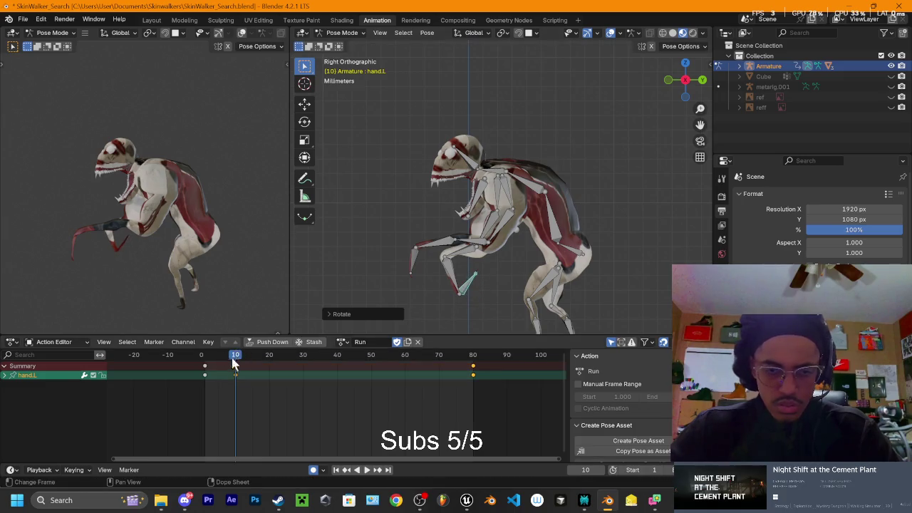
key("space")
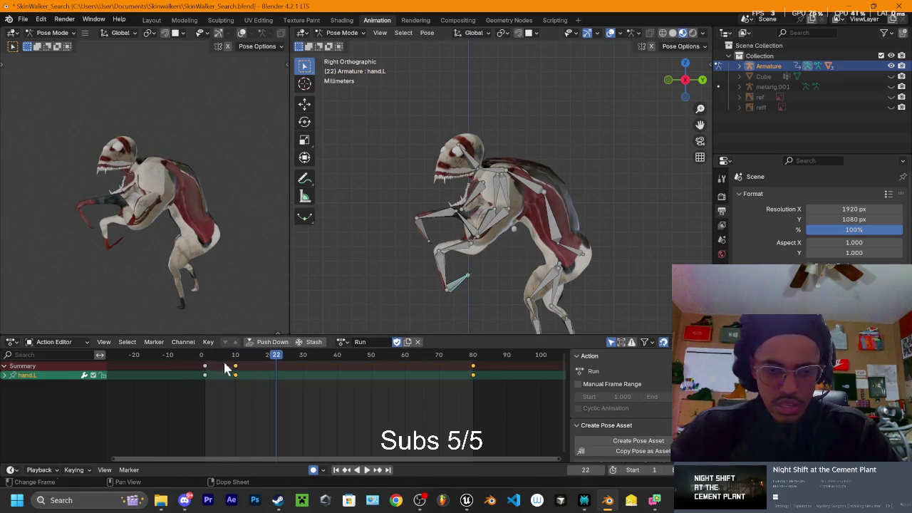
left_click_drag(237, 377, 304, 372)
key("space")
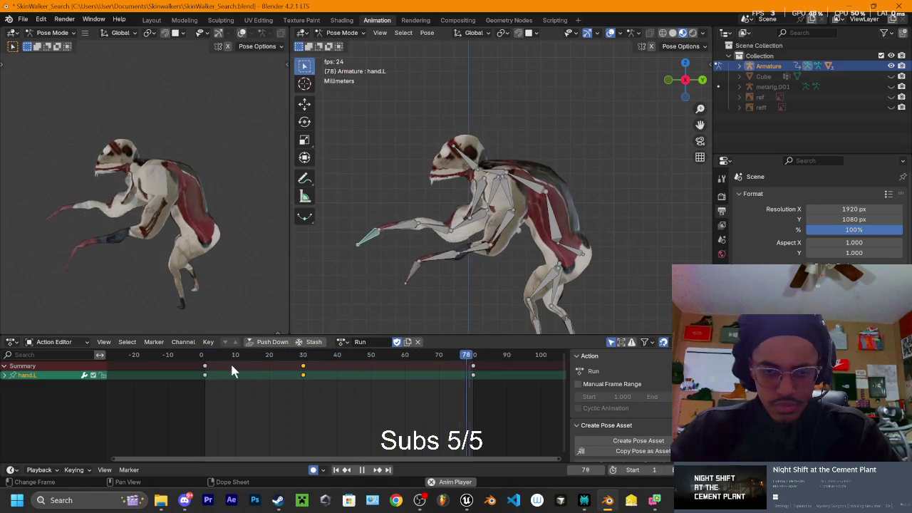
Step: In front view, rotate hand.L at frame 63 and play it back
mouse_move(498, 291)
middle_mouse_down()
mouse_move(528, 264)
mouse_move(502, 261)
middle_mouse_up()
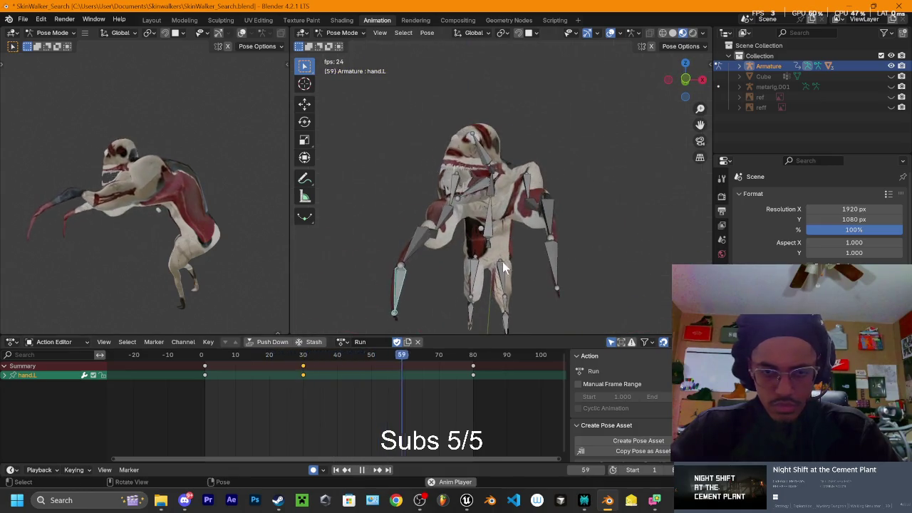
left_click(685, 81)
key("r")
left_click(463, 209)
key("space")
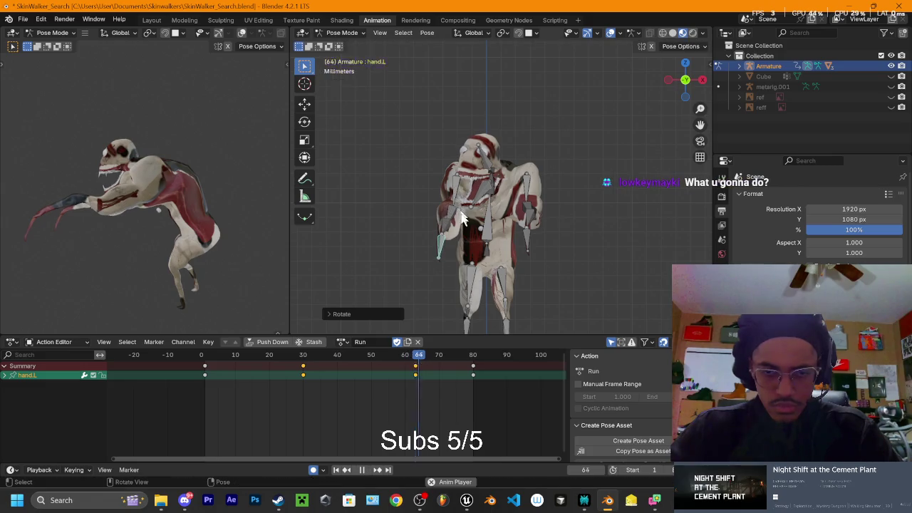
key("space")
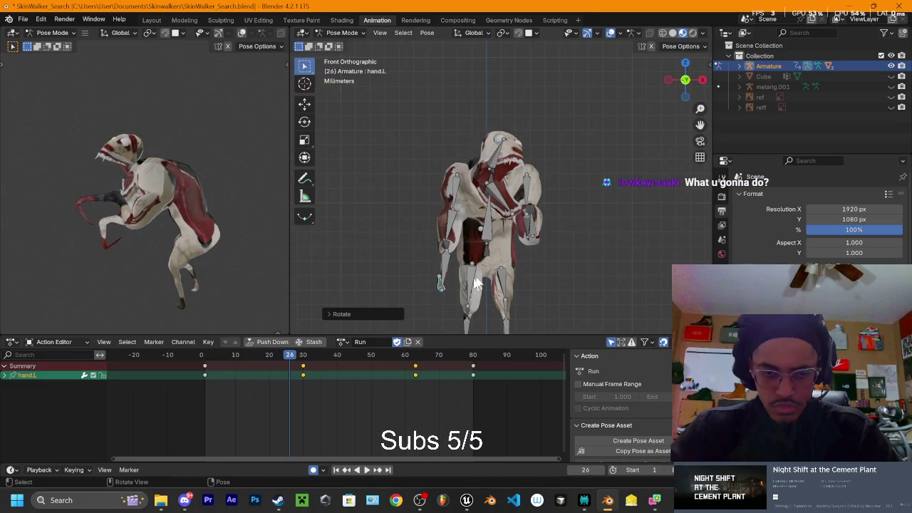
Step: Return to frame 1 in Right view and play the run to check the left arm motion
left_click_drag(289, 361, 201, 366)
left_click(205, 369)
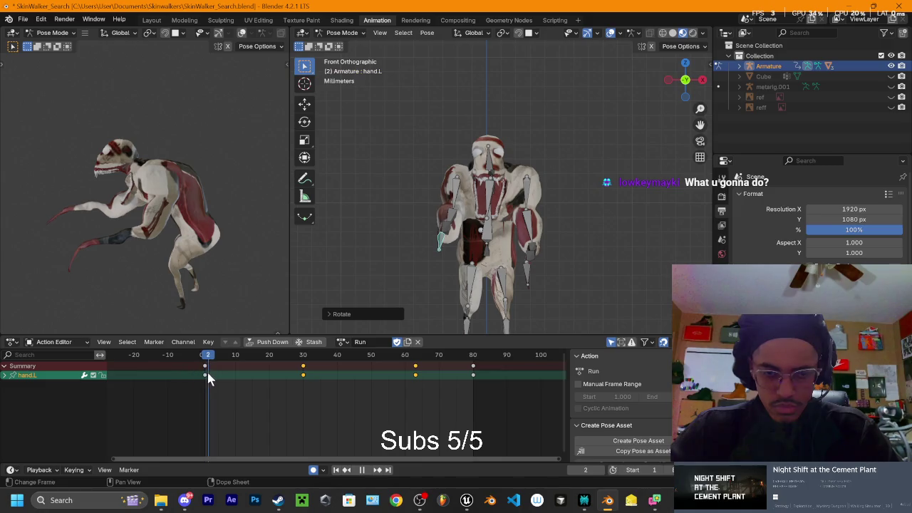
middle_click_drag(313, 281, 418, 201)
left_click(697, 81)
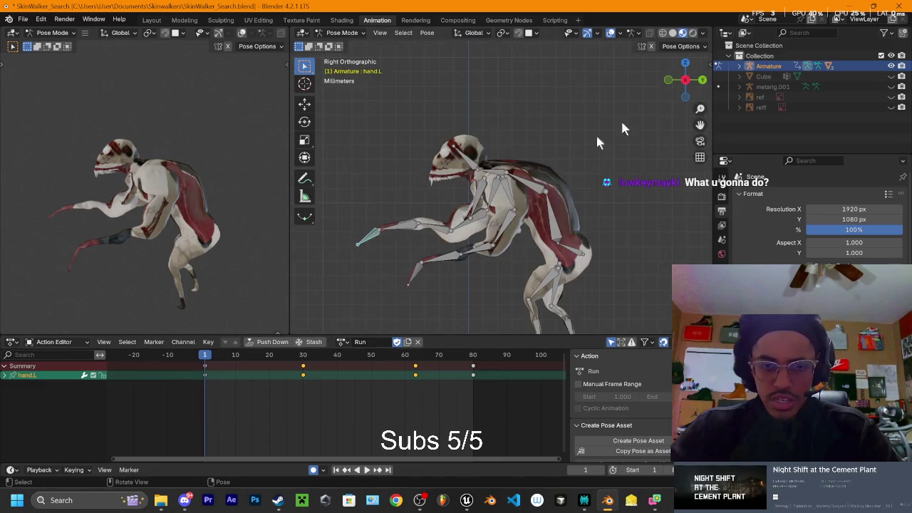
key("space")
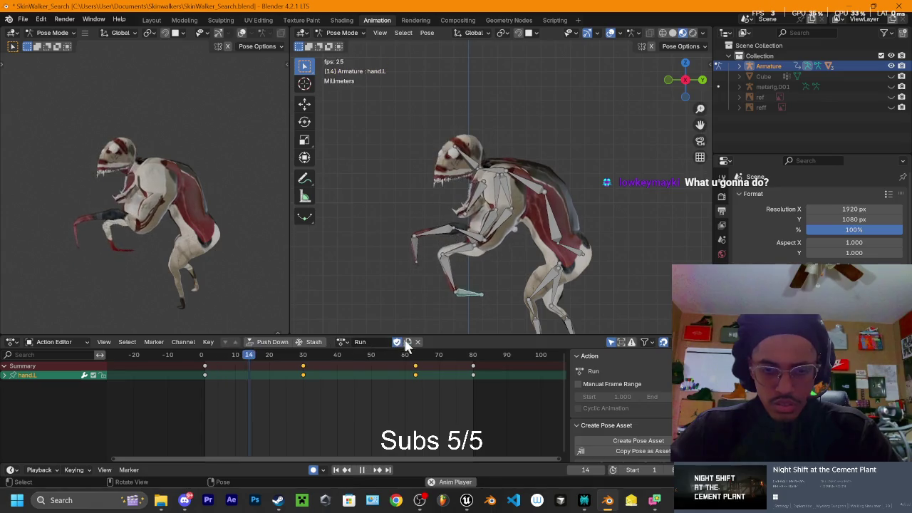
key("space")
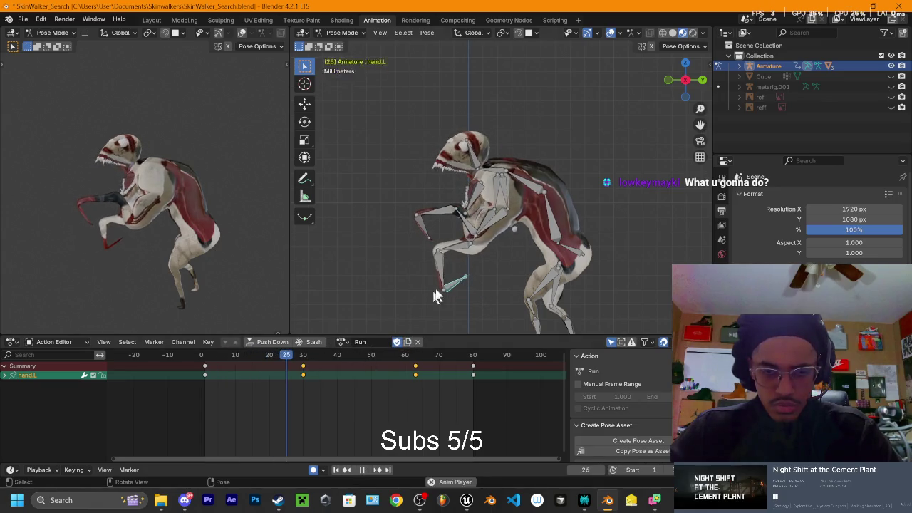
key("space")
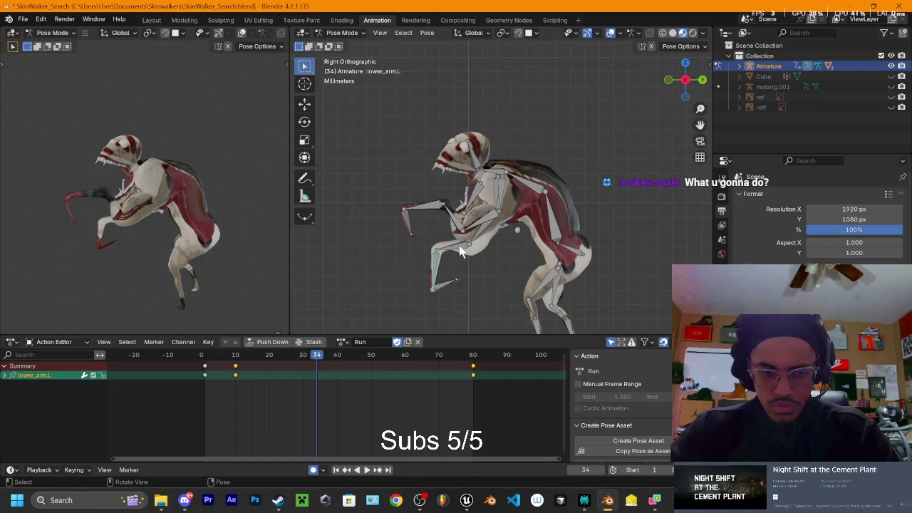
left_click(459, 245, "shift")
Step: Select the left arm bones and slide their frame-10 keys later to frame 30
left_click(486, 234, "shift")
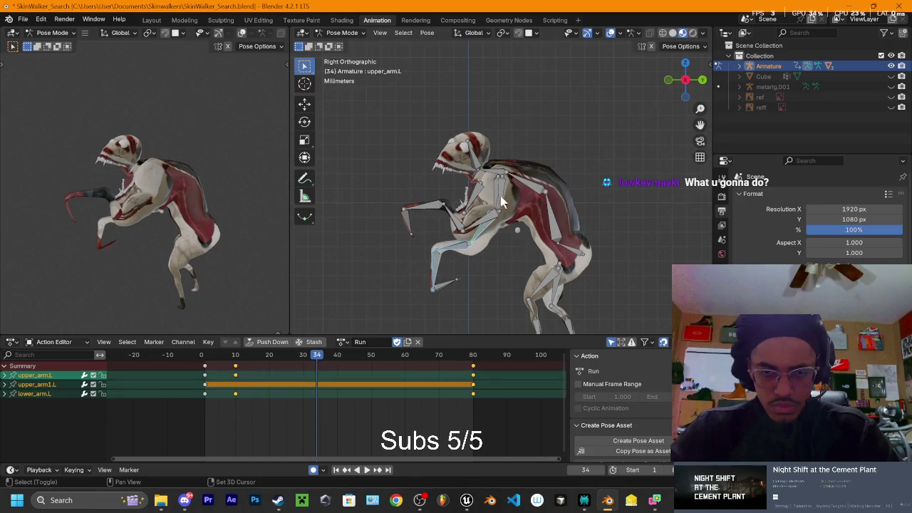
left_click(445, 287, "shift")
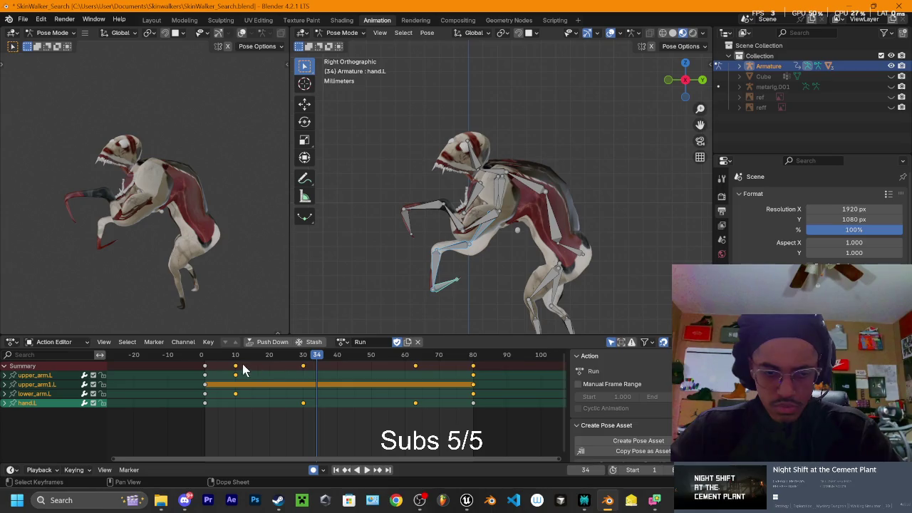
left_click(497, 196, "shift")
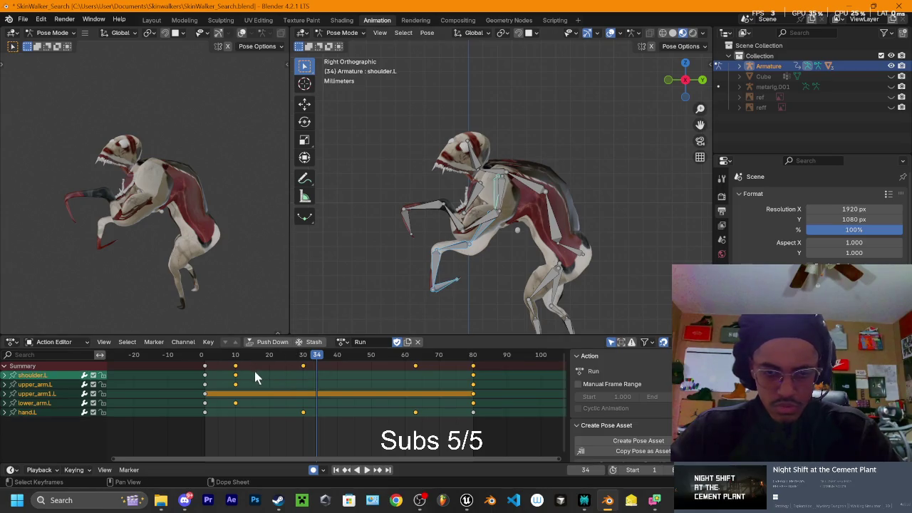
left_click(232, 366)
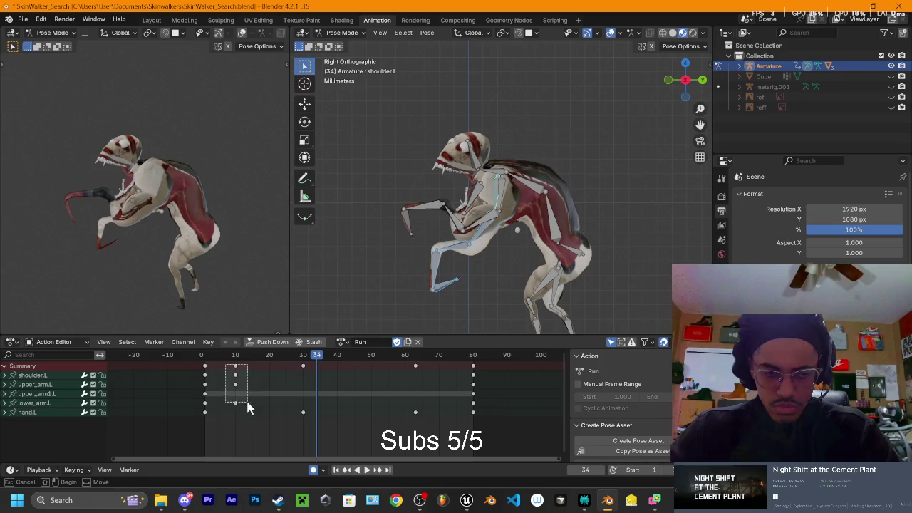
key("g")
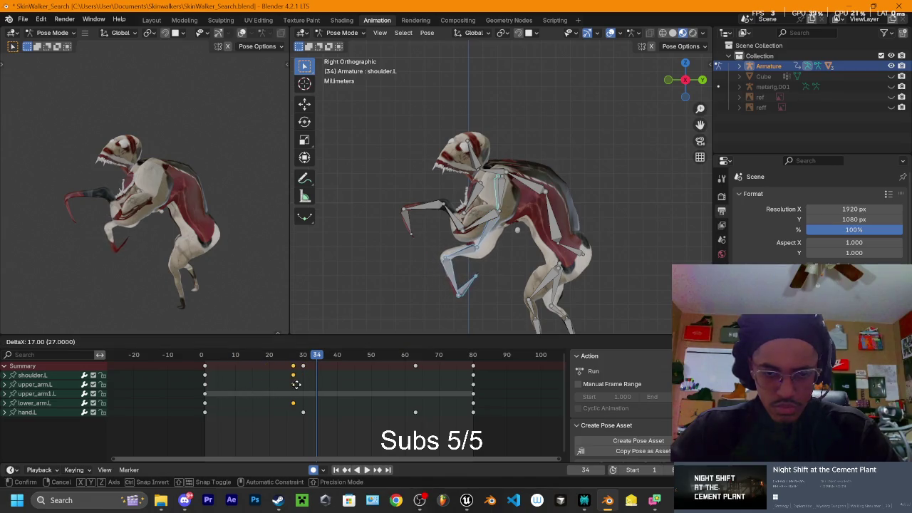
left_click(305, 385)
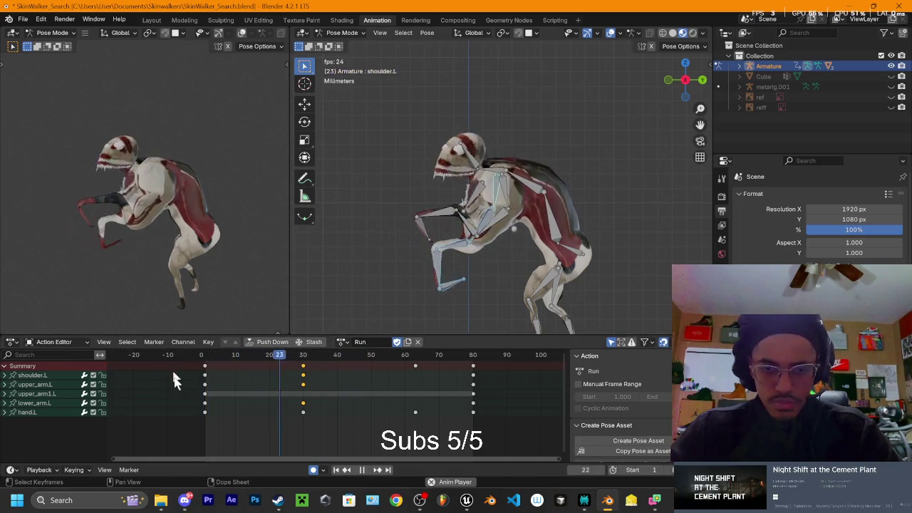
Step: In Front view at frame 30, rotate the left arm bones to re-key that pose
key("space")
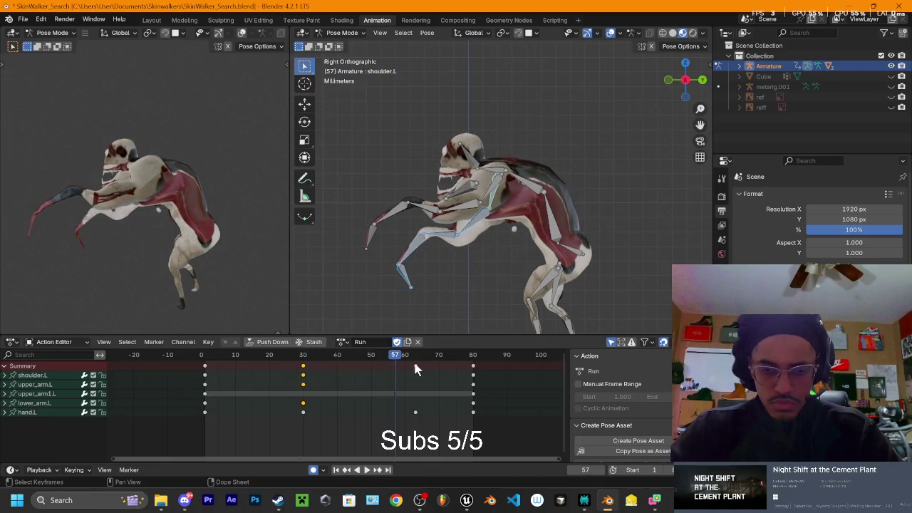
key("space")
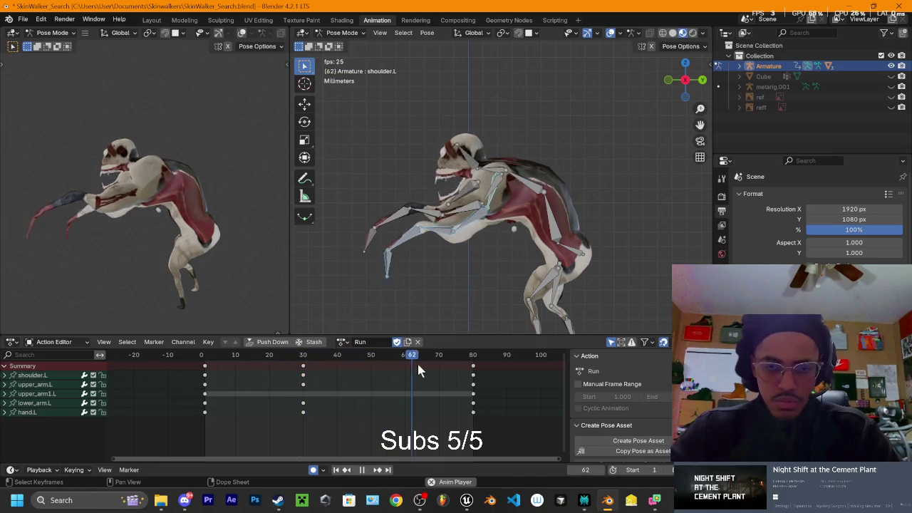
mouse_move(448, 284)
middle_mouse_down()
mouse_move(618, 253)
mouse_move(700, 159)
middle_mouse_up()
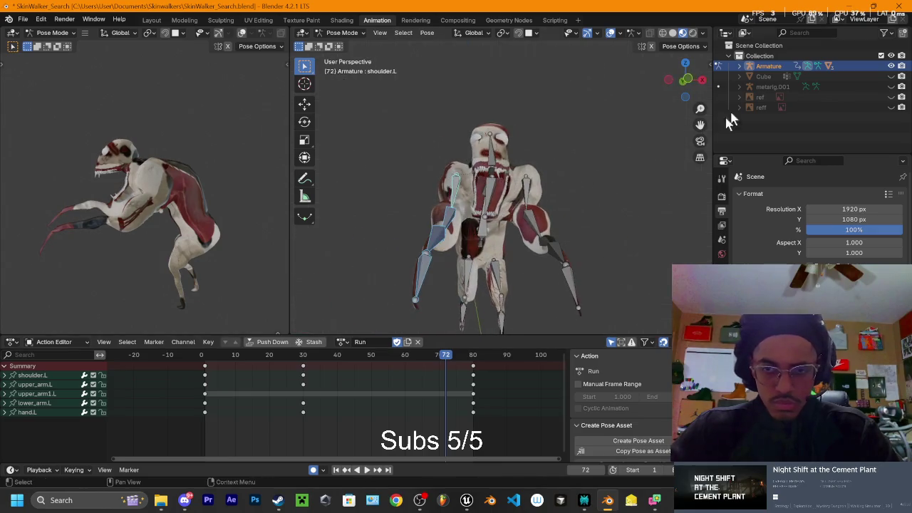
left_click(687, 80)
left_click_drag(305, 365, 303, 364)
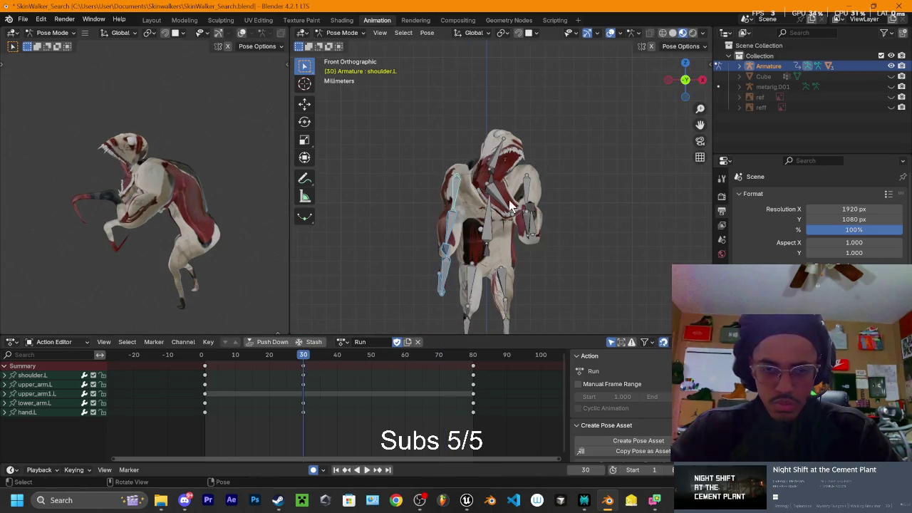
key("r")
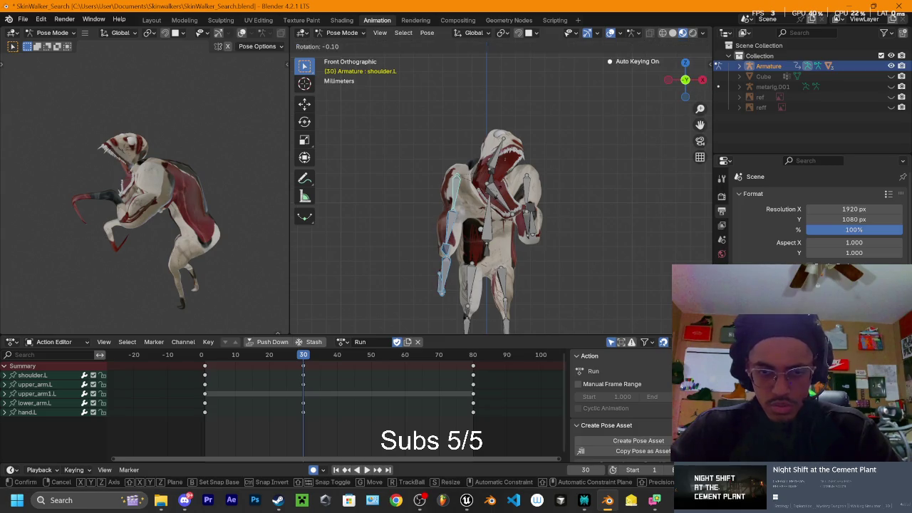
left_click(574, 184)
mouse_move(573, 184)
middle_mouse_down()
mouse_move(586, 218)
mouse_move(536, 168)
middle_mouse_up()
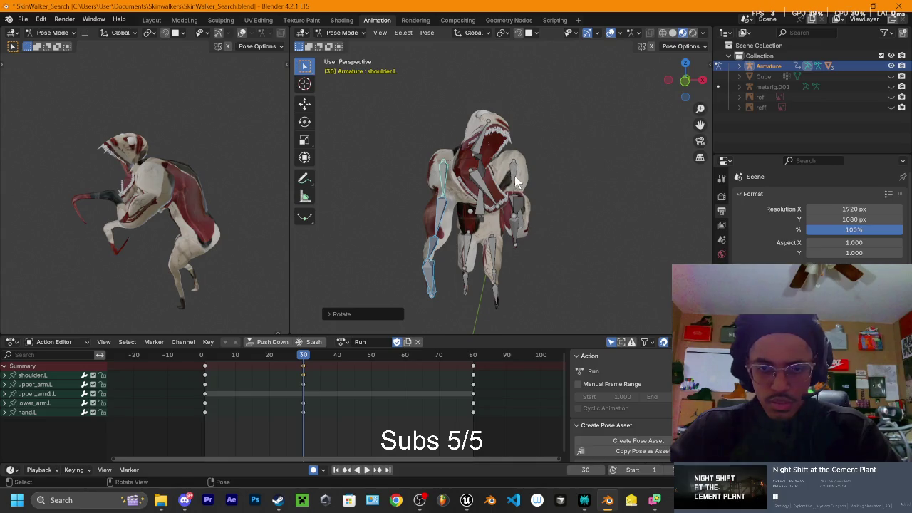
left_click(515, 178)
left_click_drag(302, 355, 350, 354)
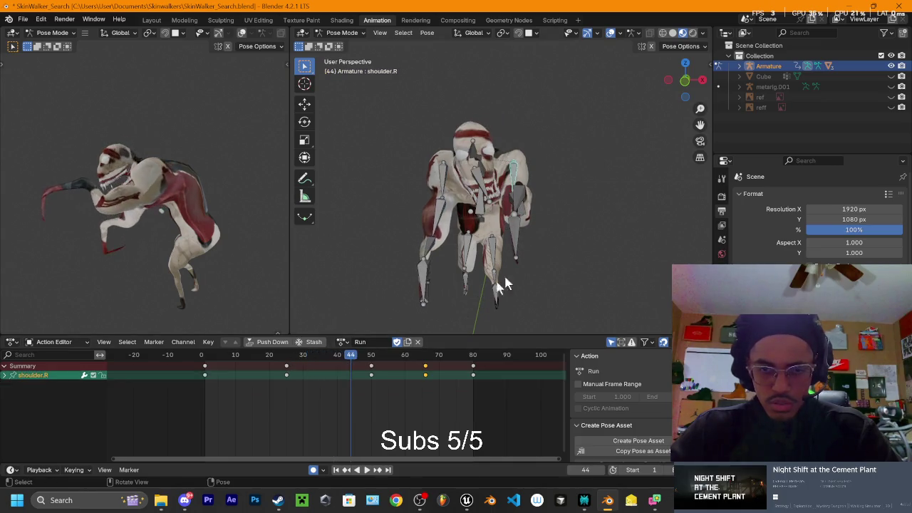
Step: From the front view, rotate the right shoulder to add a key at frame 15
left_click(677, 89)
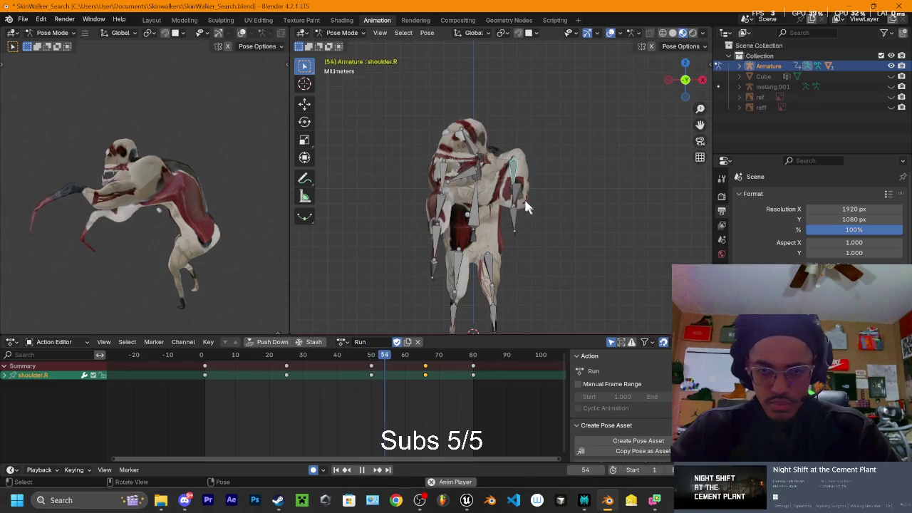
left_click(210, 368)
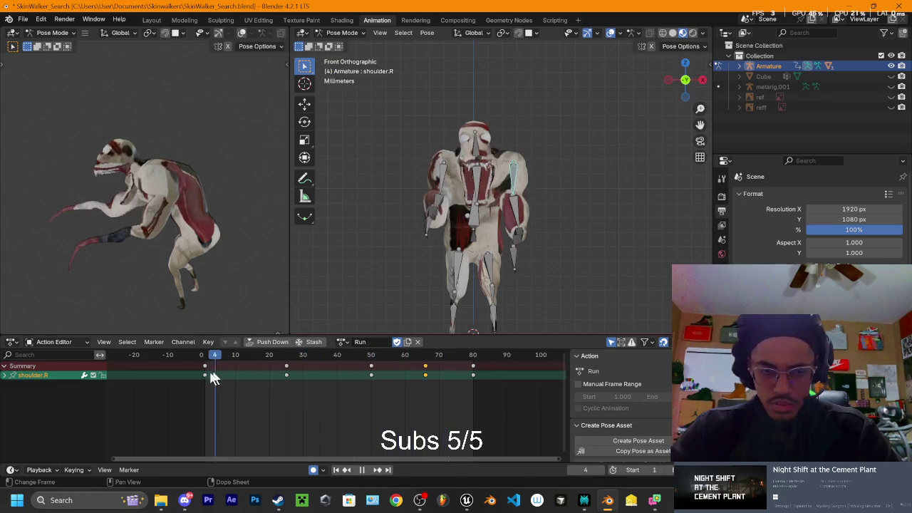
key("space")
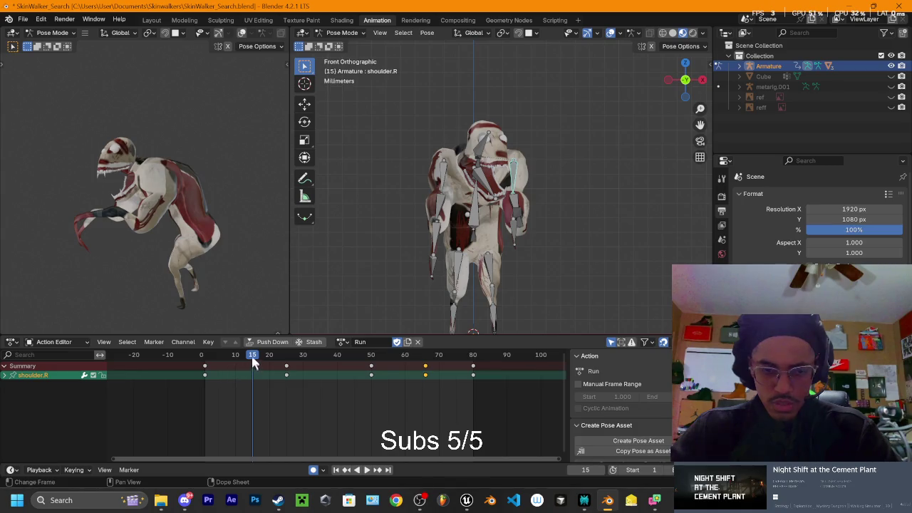
key("r")
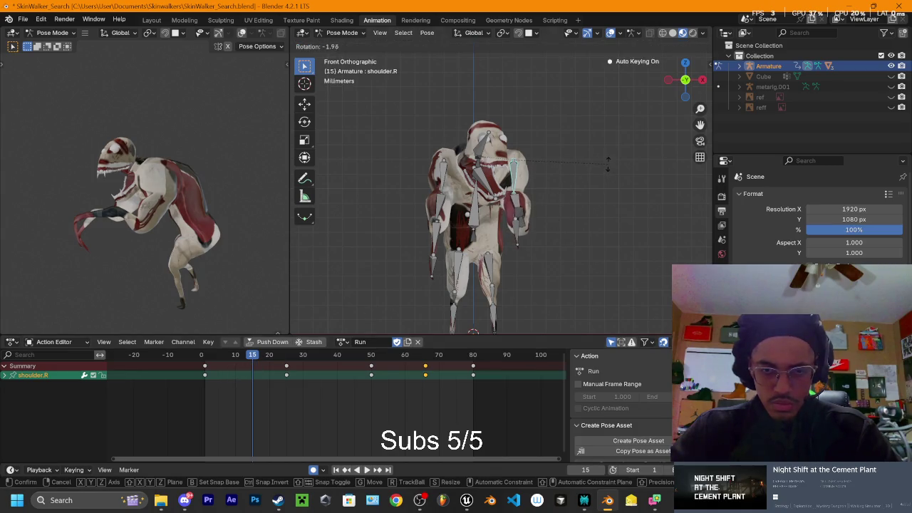
left_click(608, 163)
key("space")
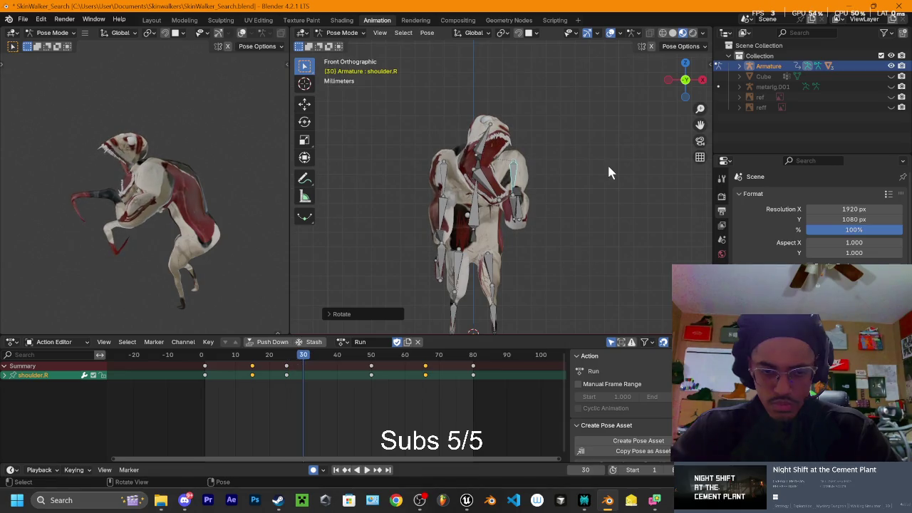
Step: Rotate the right shoulder again to add a key at frame 59 and preview it
key("space")
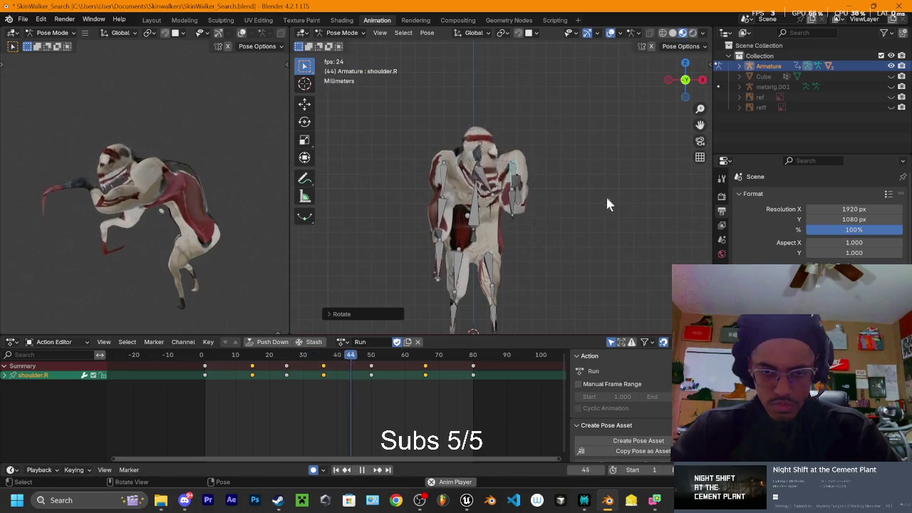
key("space")
key("r")
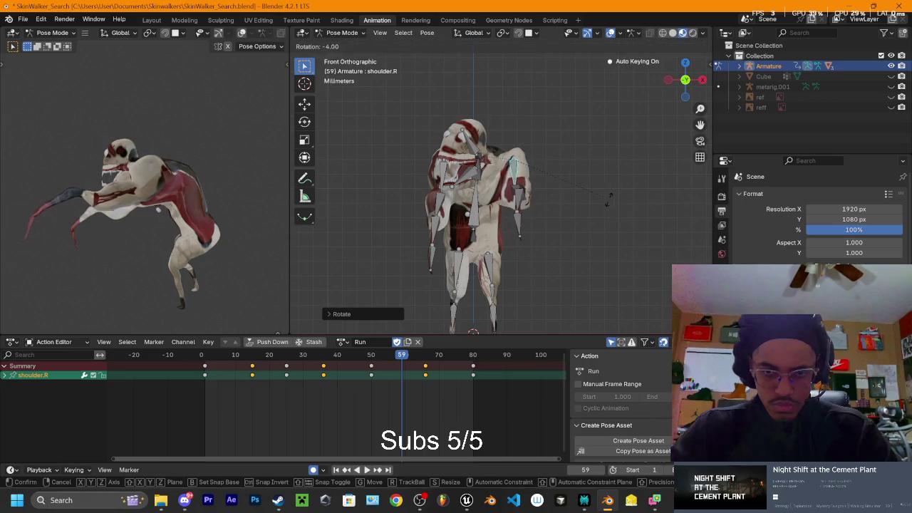
left_click(613, 194)
key("space")
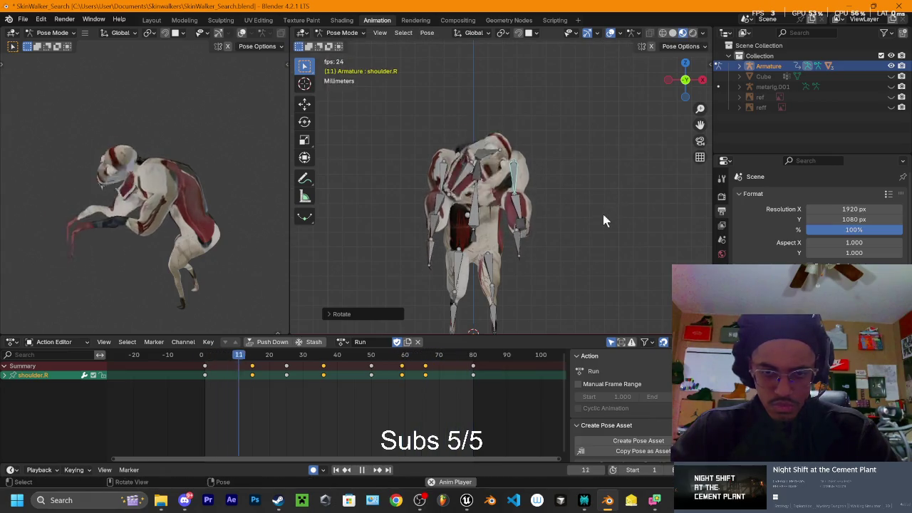
Step: Add a third right-shoulder rotation key at frame 74 and replay the Run cycle
key("space")
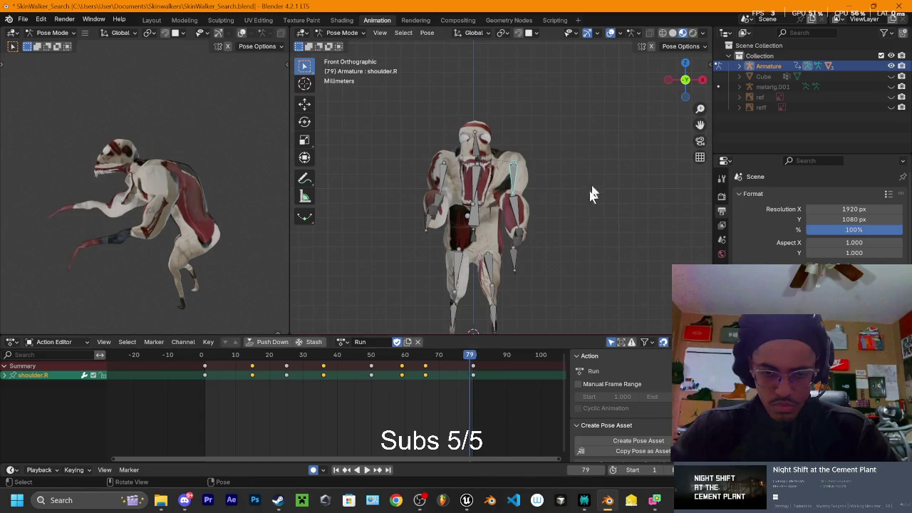
key("Left")
key("Left")
key("Left")
key("r")
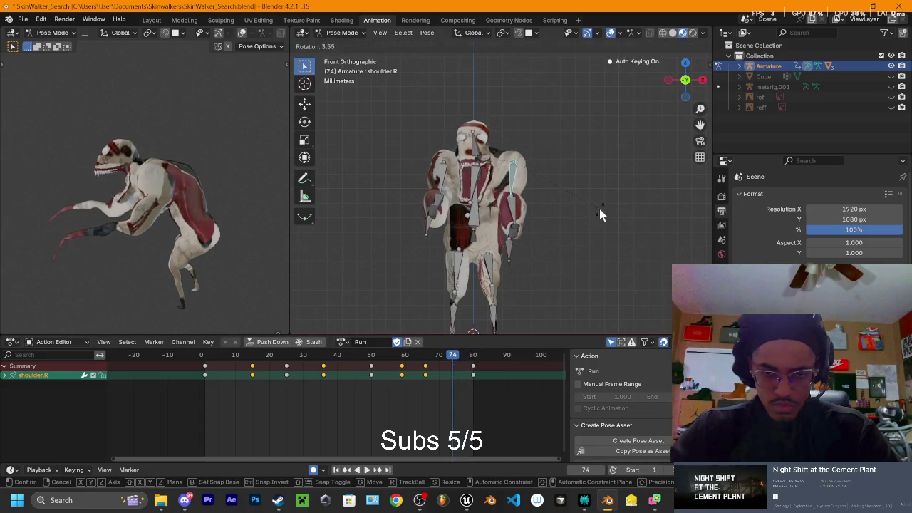
left_click(601, 208)
key("space")
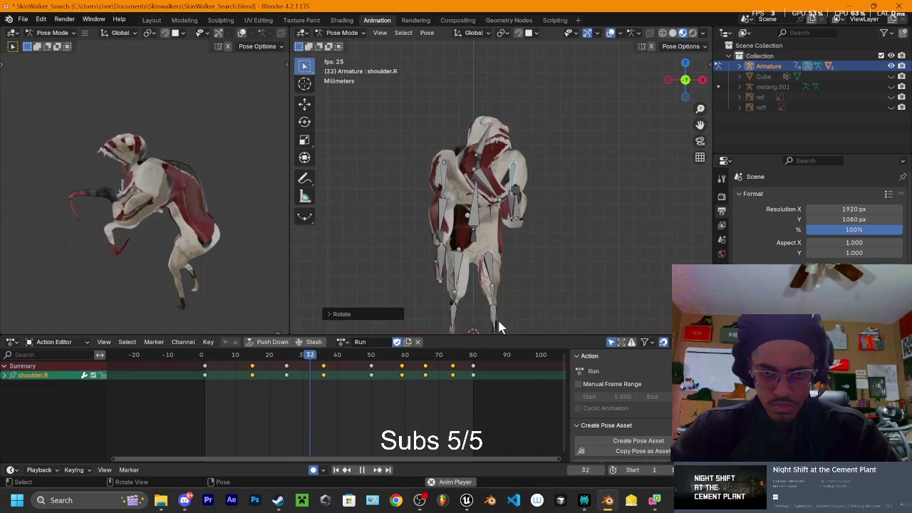
key("space")
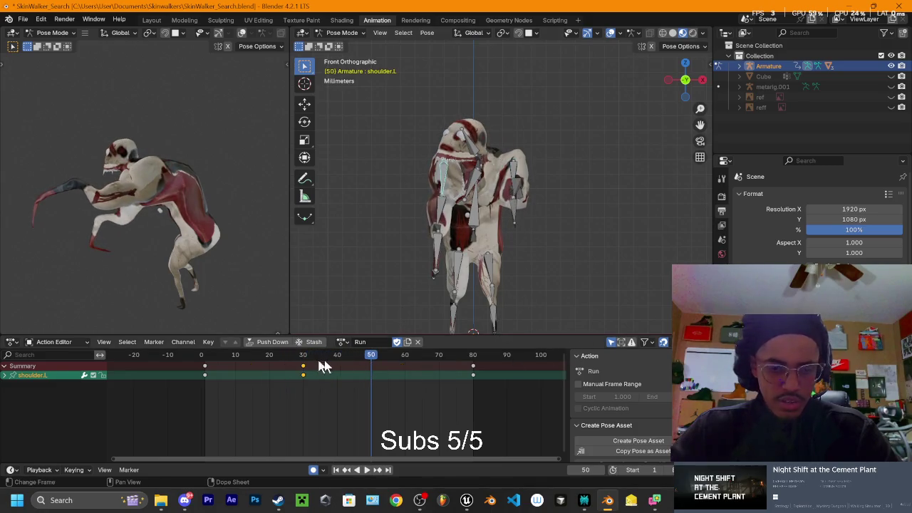
left_click_drag(374, 359, 324, 368)
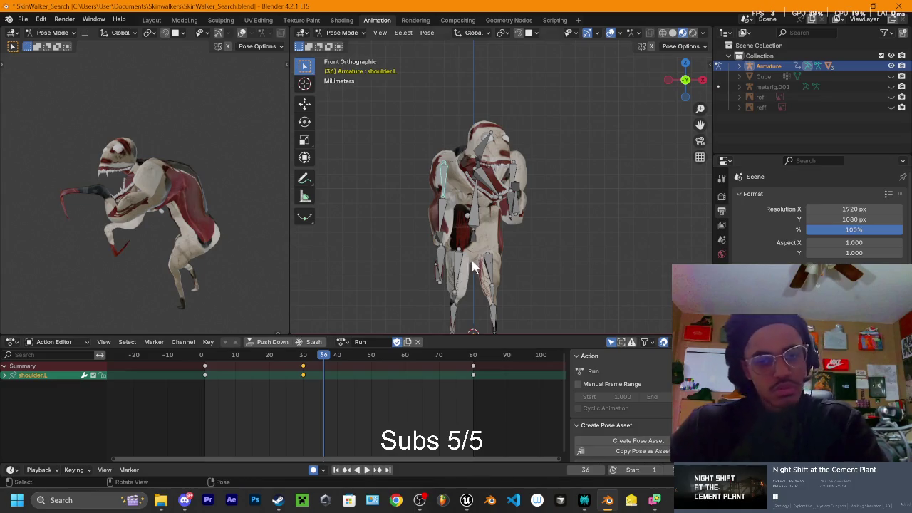
middle_click_drag(573, 216, 397, 330)
left_click_drag(319, 358, 209, 355)
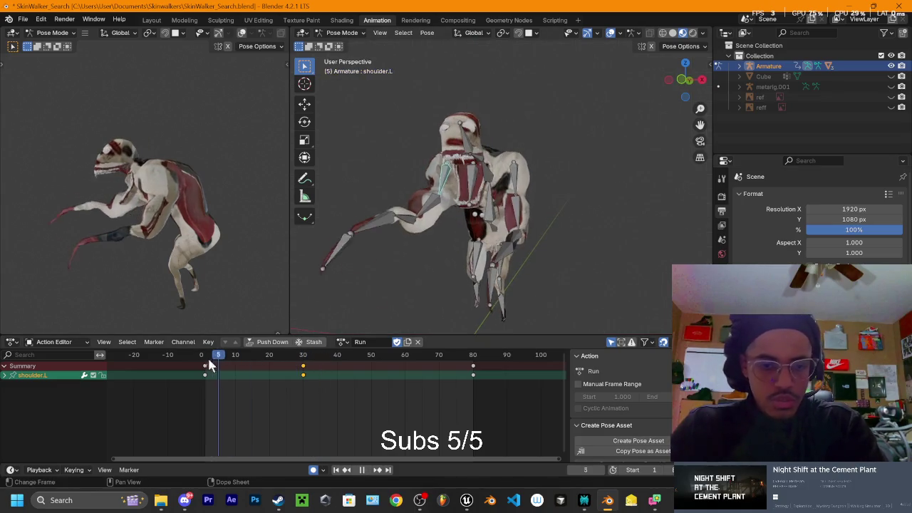
key("space")
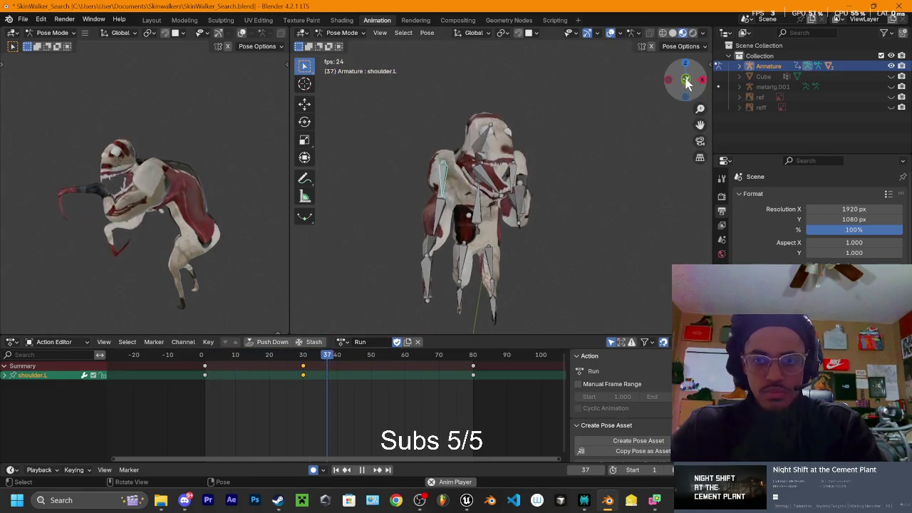
key("KP_1")
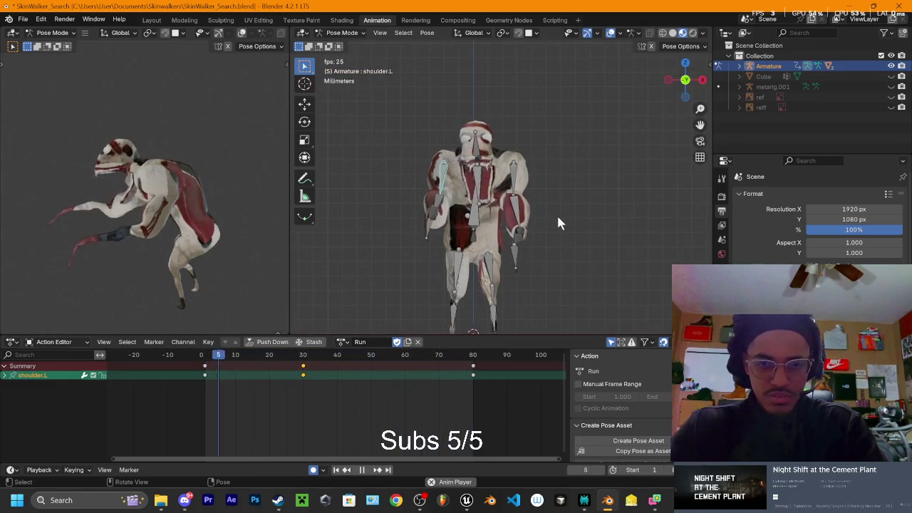
key("space")
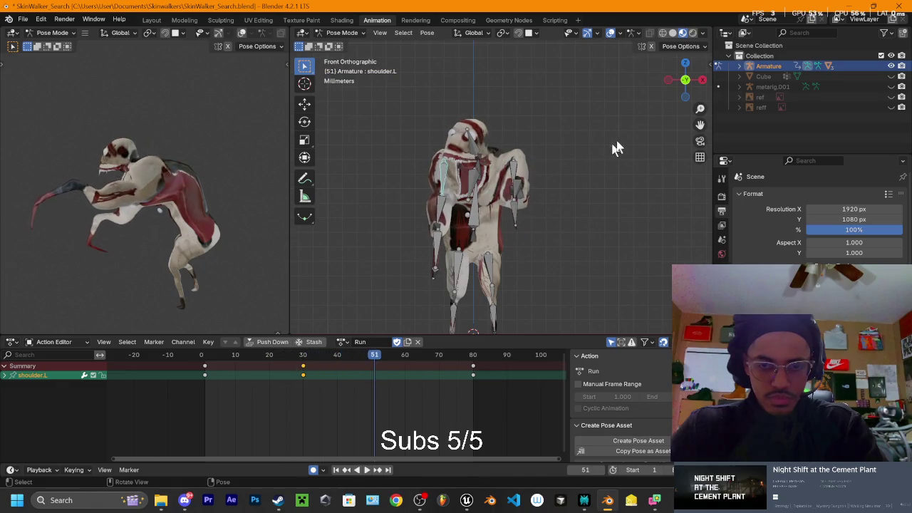
left_click(701, 80)
key("Right")
key("Right")
key("Right")
left_click(663, 100)
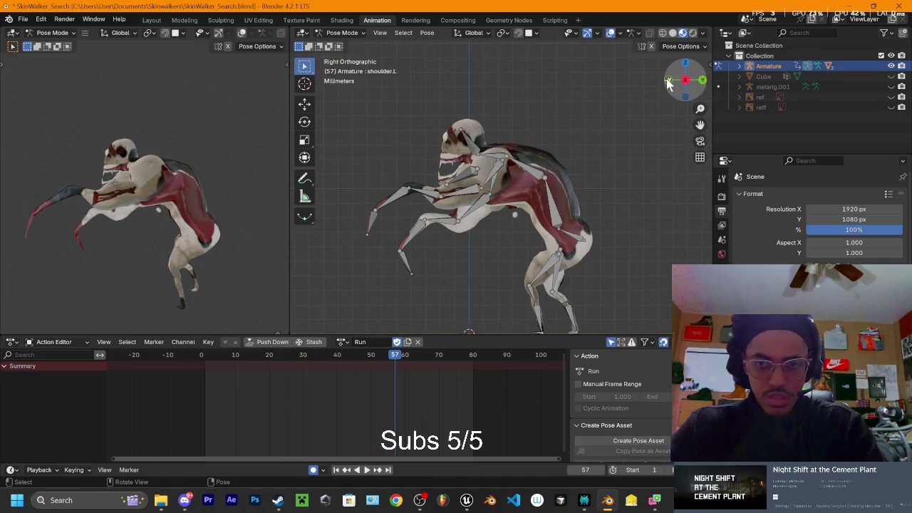
key("KP_1")
left_click(668, 79)
key("space")
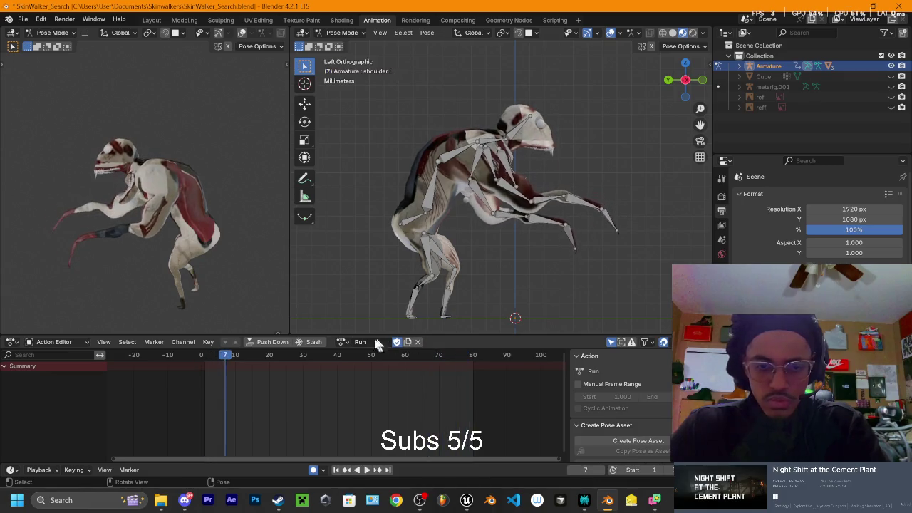
key("space")
key("Right")
key("Right")
key("Right")
key("Right")
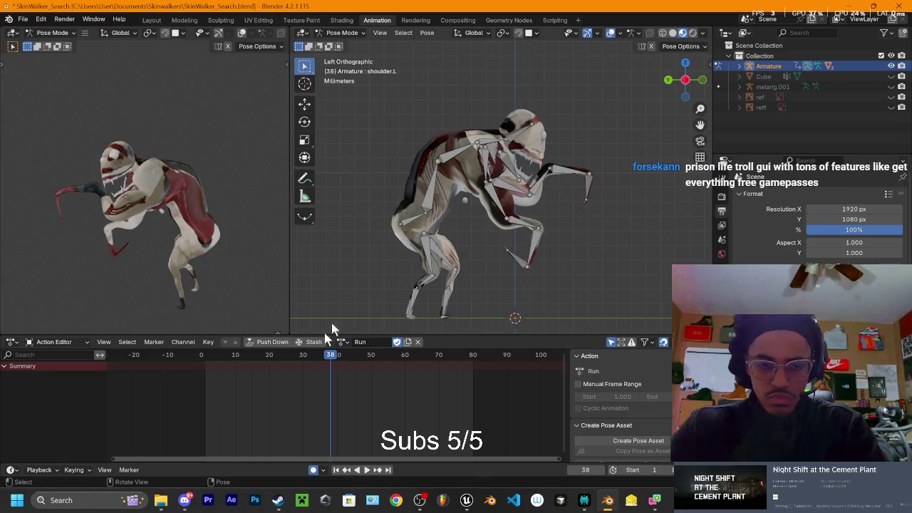
left_click(485, 163)
left_click_drag(335, 363, 371, 367)
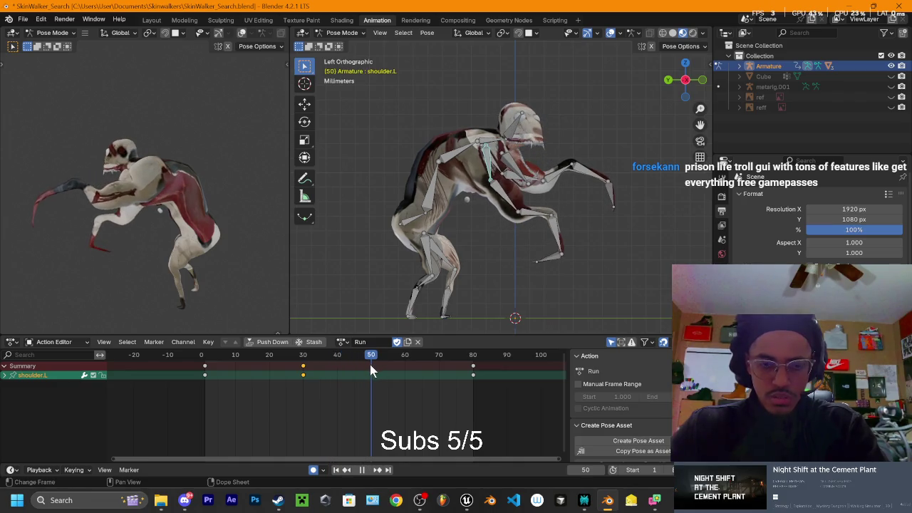
key("Escape")
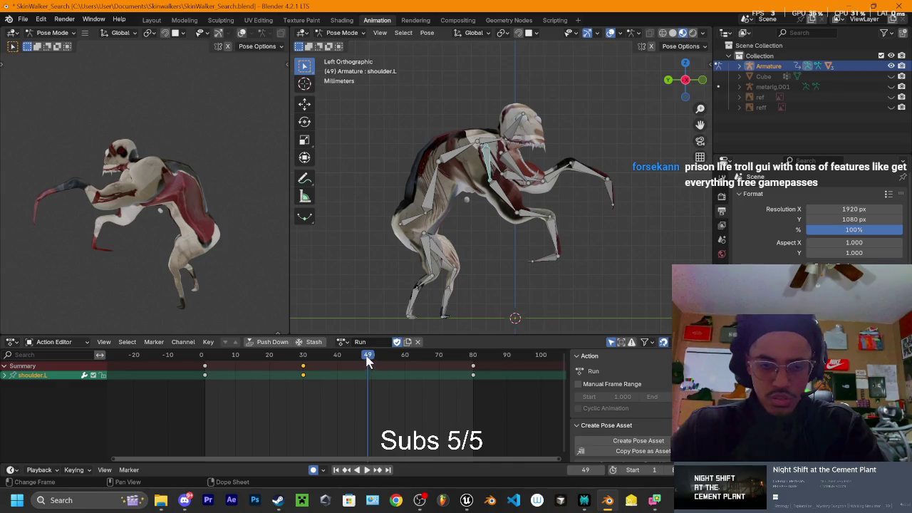
Step: At frame 50, rotate the left shoulder into a new keyed pose
key("space")
key("r")
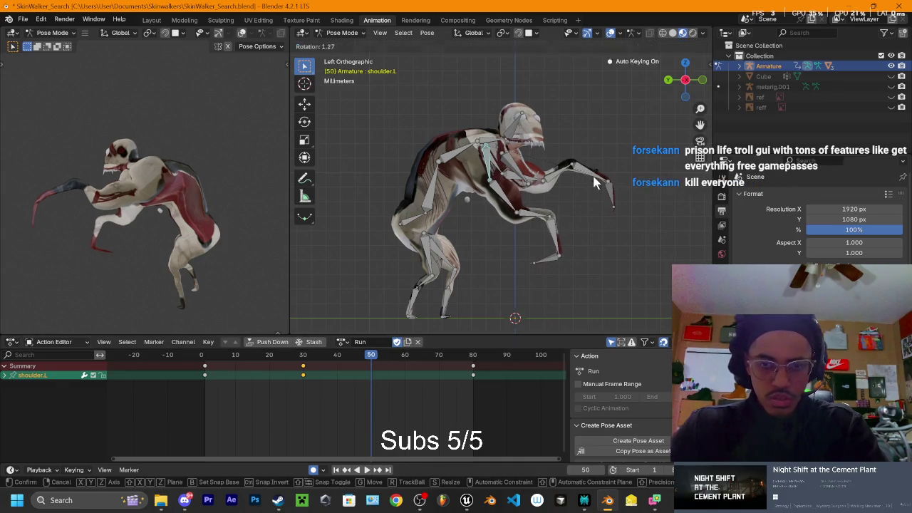
left_click(595, 178)
key("r")
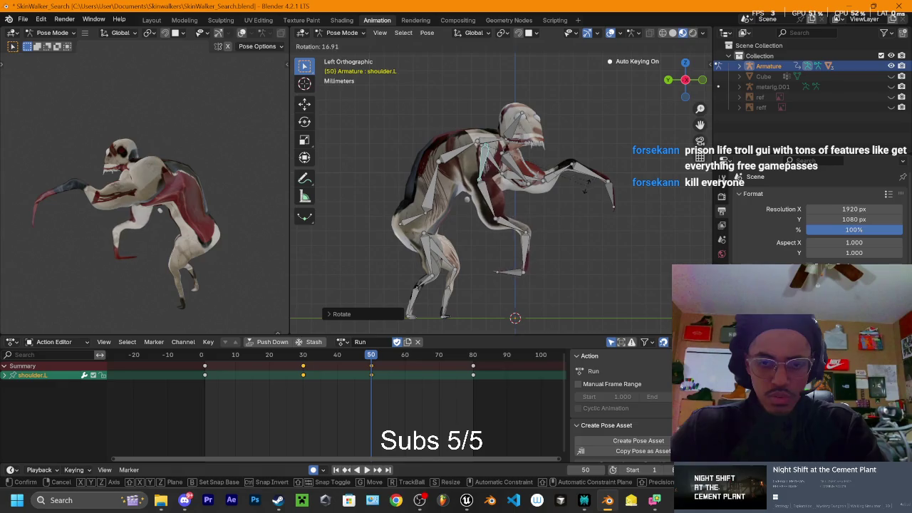
left_click(570, 214)
Step: Rotate the left upper arm, lower arm and hand to pose the arm at frame 50
left_click(511, 228)
key("r")
left_click(517, 235)
left_click(533, 239)
key("r")
left_click(529, 258)
left_click(529, 258)
key("r")
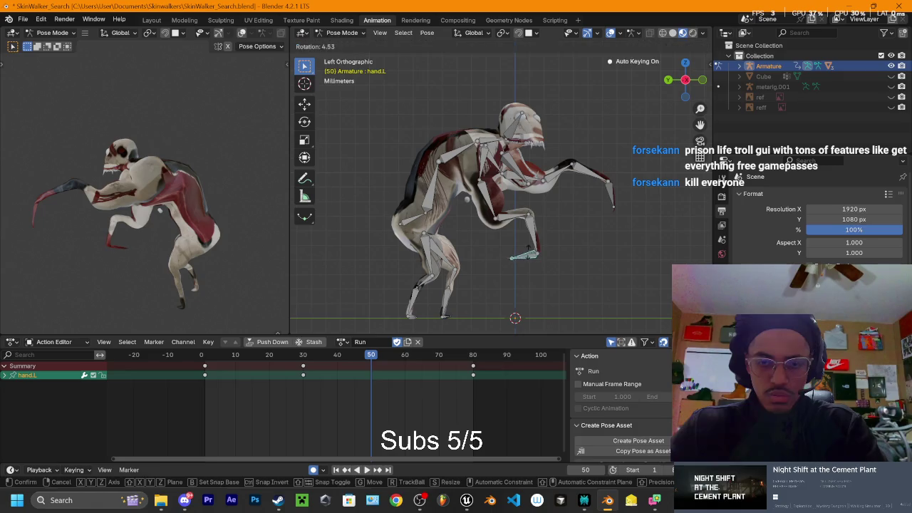
left_click(489, 203)
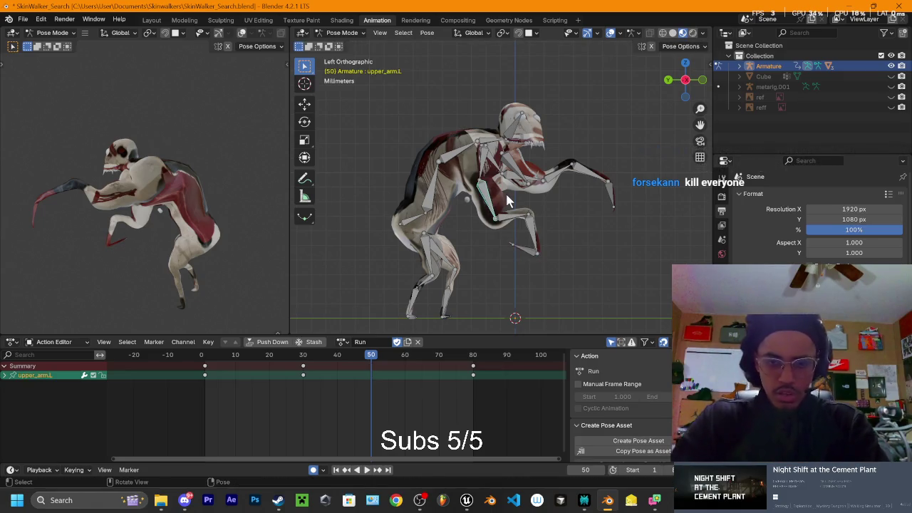
key("r")
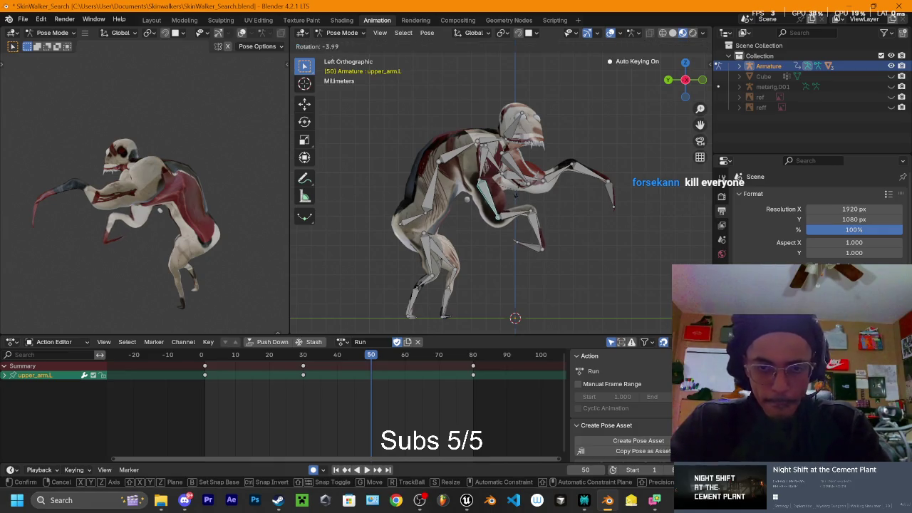
left_click(522, 189)
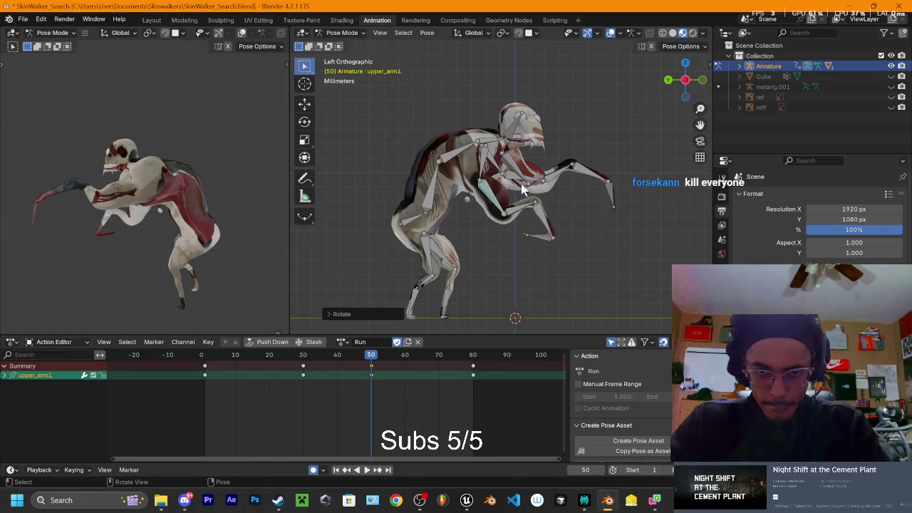
Step: In front view, rotate the left shoulder about the global Y axis and play the Run action
left_click(702, 81)
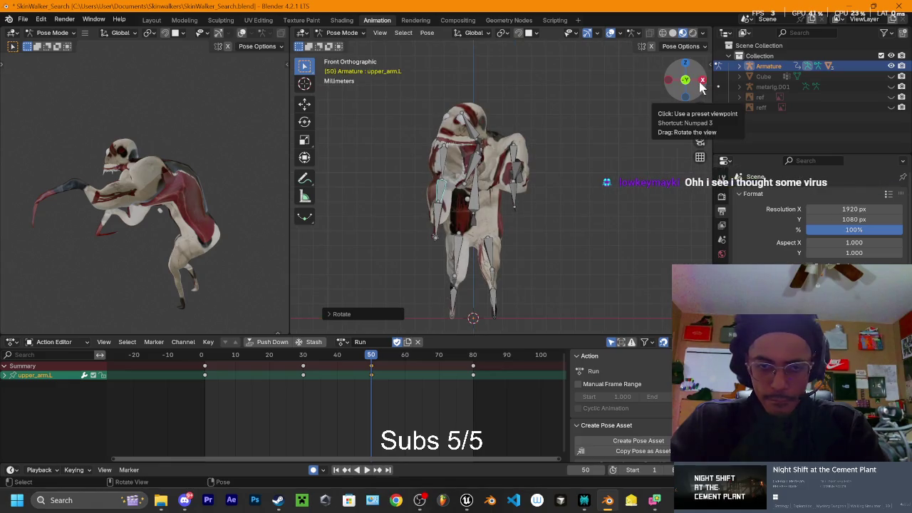
key("r")
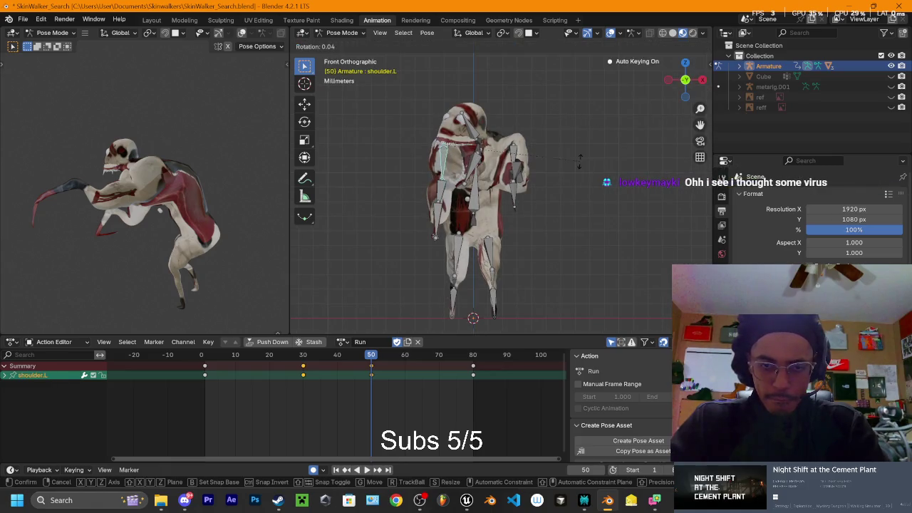
key("x")
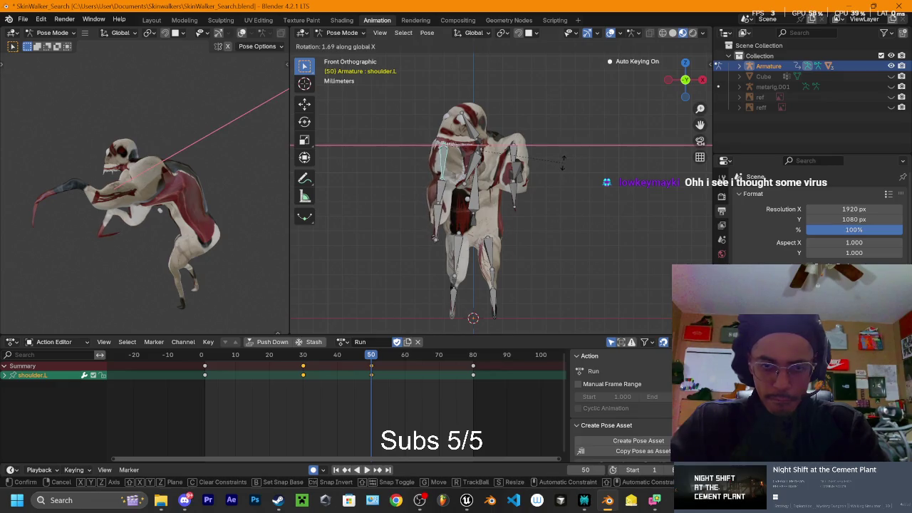
key("z")
key("y")
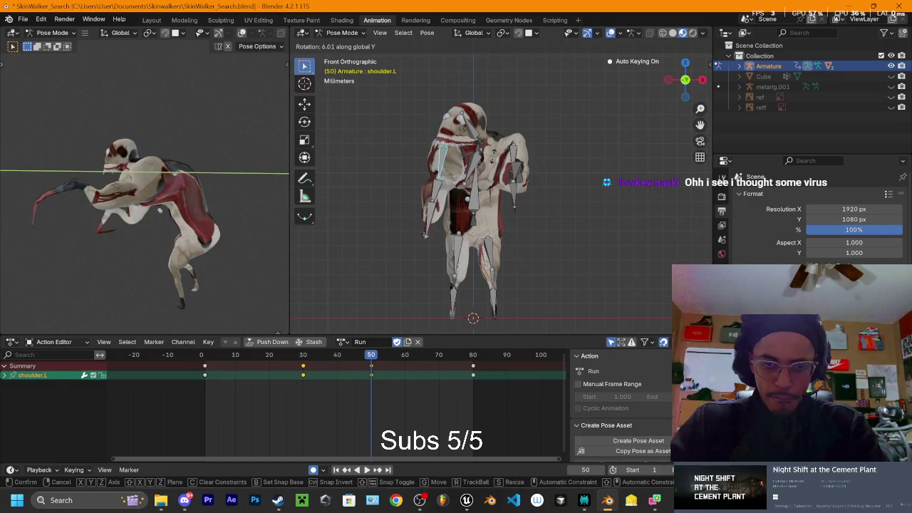
left_click(497, 162)
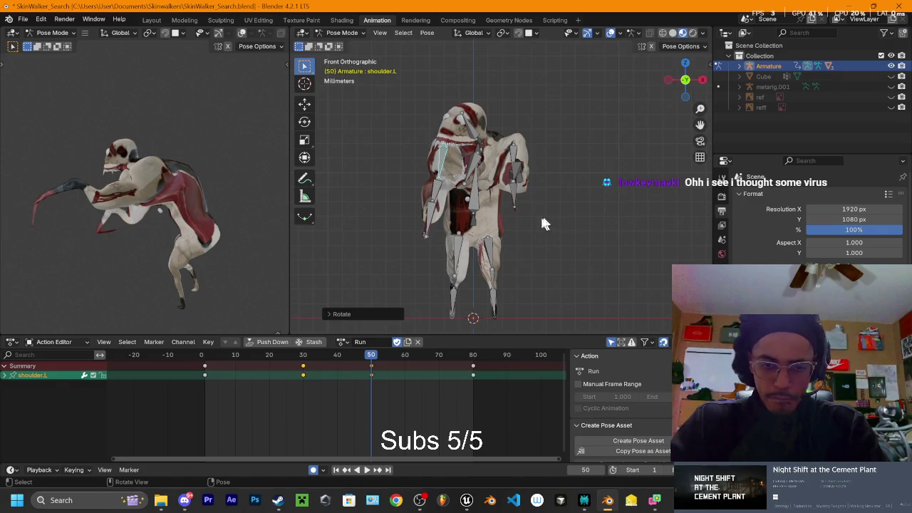
key("space")
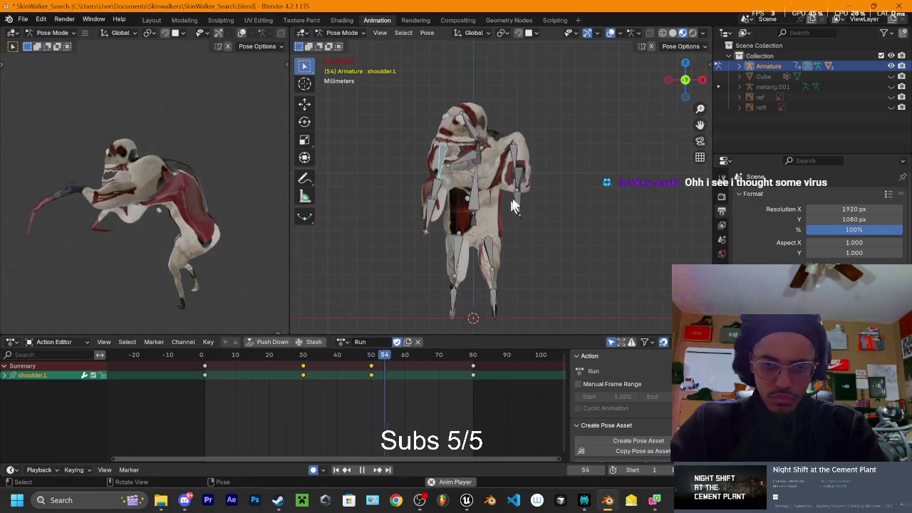
middle_click_drag(513, 200, 585, 198)
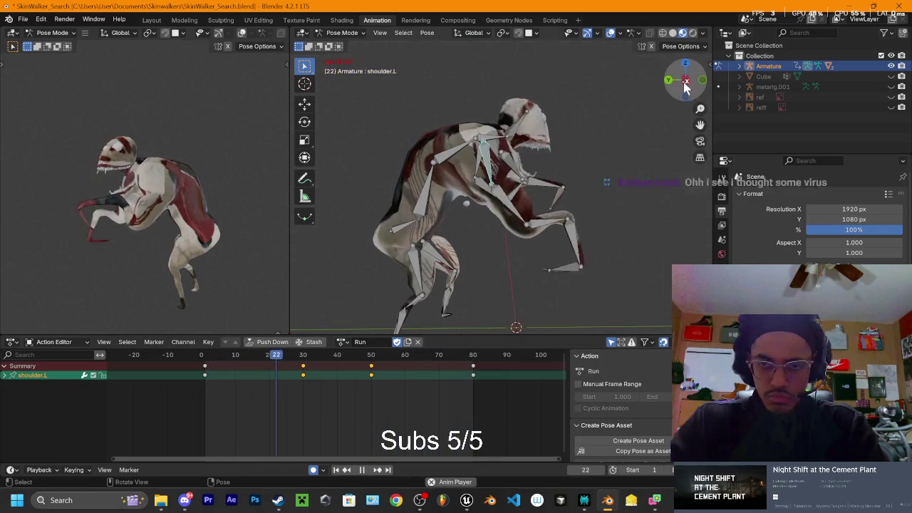
key("KP_3")
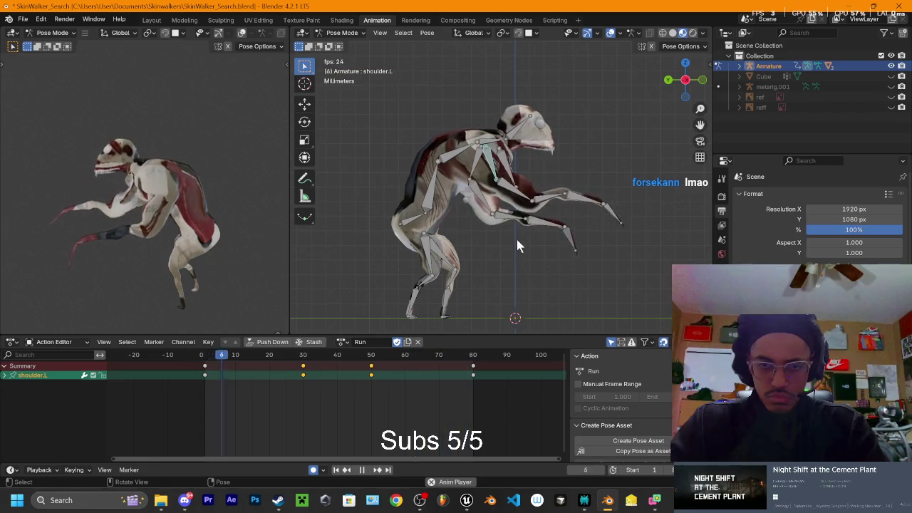
mouse_move(513, 235)
middle_mouse_down()
mouse_move(502, 197)
mouse_move(368, 192)
mouse_move(425, 202)
mouse_move(490, 198)
mouse_move(528, 139)
mouse_move(546, 189)
middle_mouse_up()
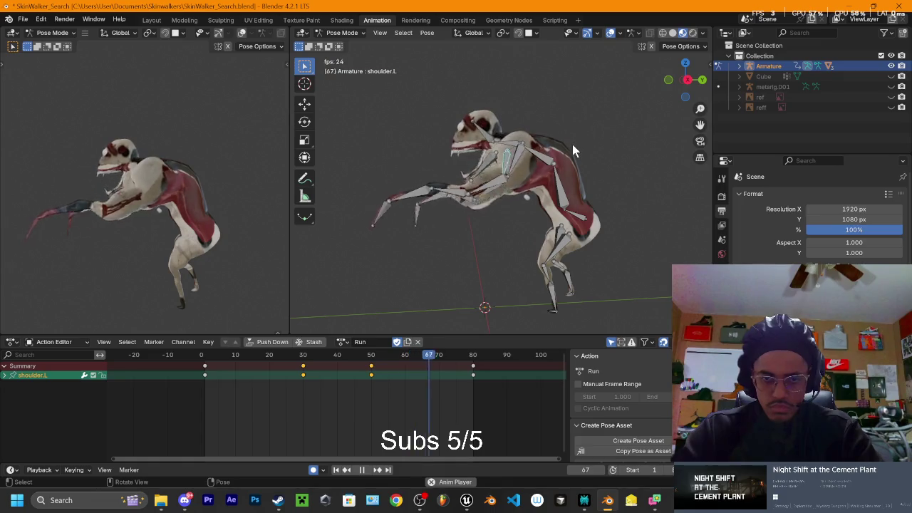
mouse_move(590, 143)
middle_mouse_down()
mouse_move(634, 135)
mouse_move(598, 209)
middle_mouse_up()
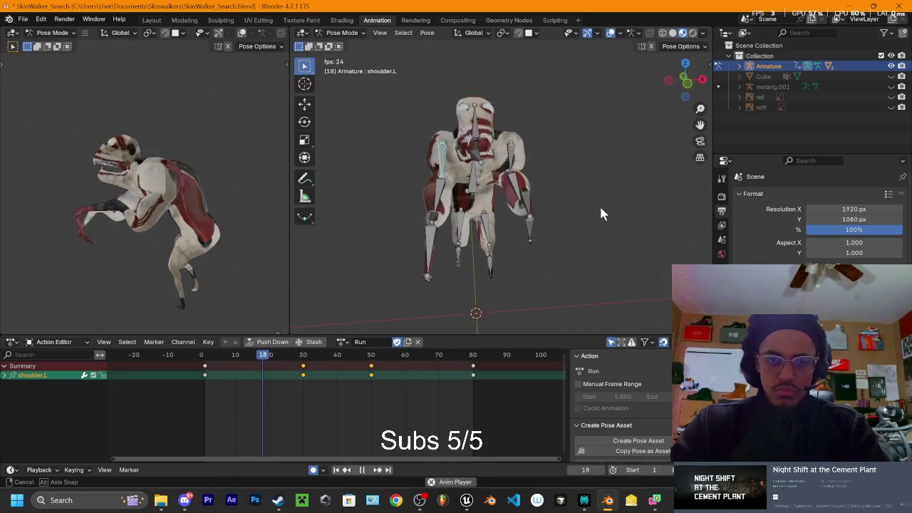
mouse_move(599, 209)
middle_mouse_down()
mouse_move(581, 207)
mouse_move(563, 181)
mouse_move(577, 163)
middle_mouse_up()
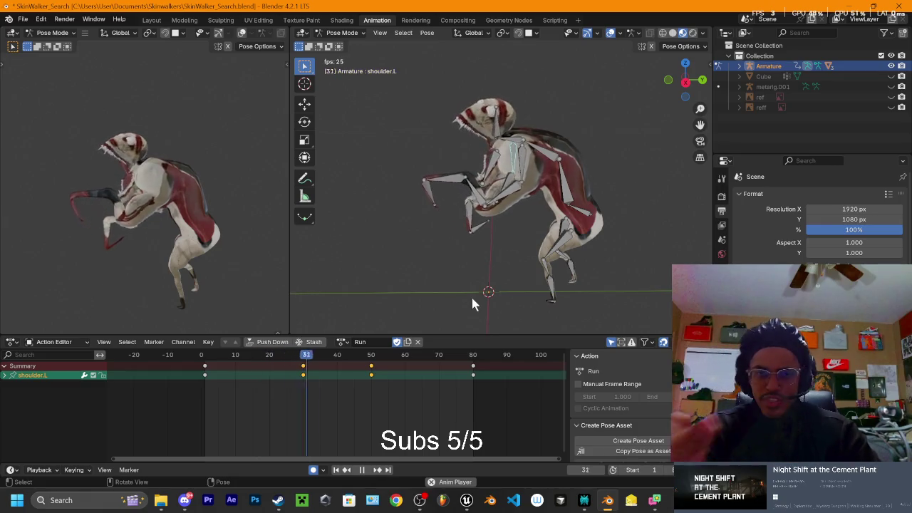
mouse_move(562, 93)
middle_mouse_down()
mouse_move(530, 229)
mouse_move(540, 224)
middle_mouse_up()
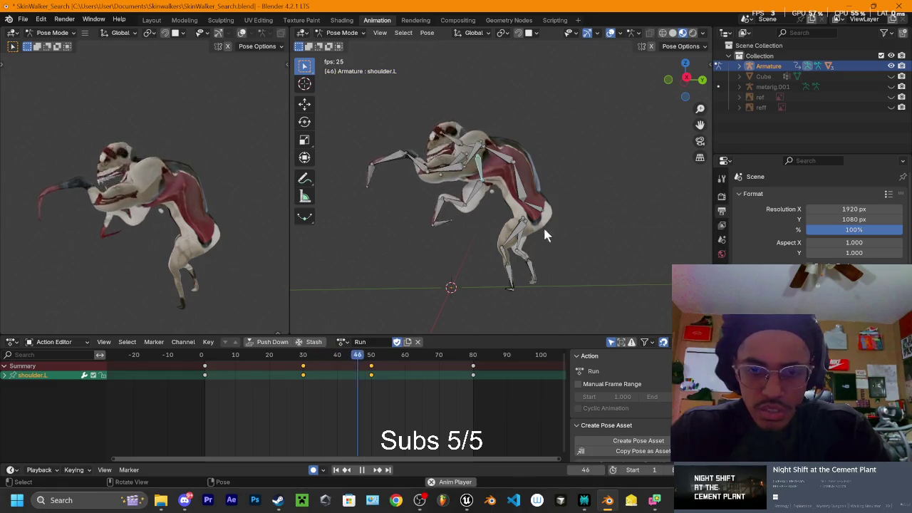
left_click(538, 240)
left_click_drag(389, 354, 317, 372)
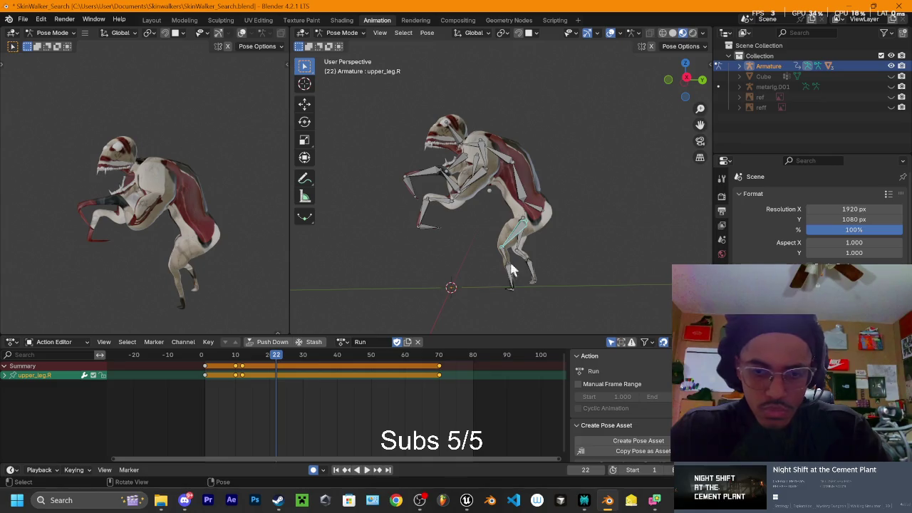
Step: Select all leg bones and delete their keys near frames 10–13 and at frame 70
left_click_drag(476, 236, 548, 292)
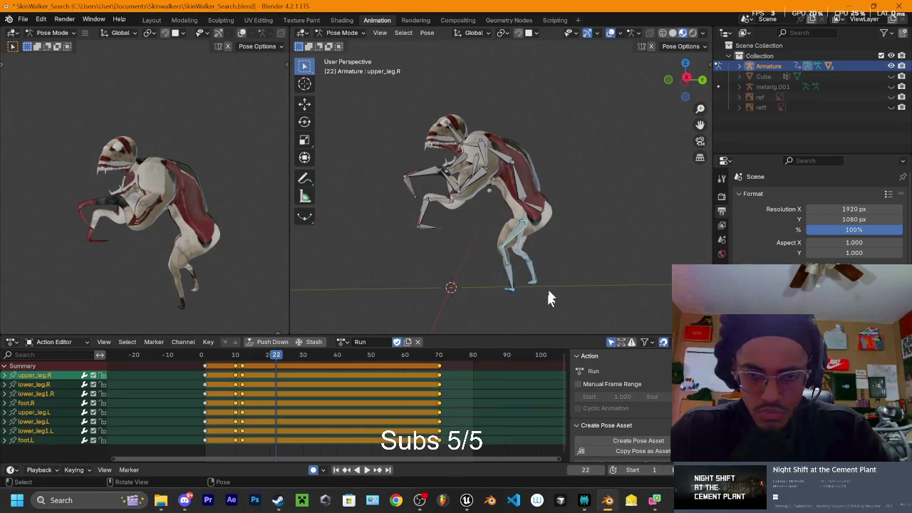
left_click_drag(257, 372, 232, 454)
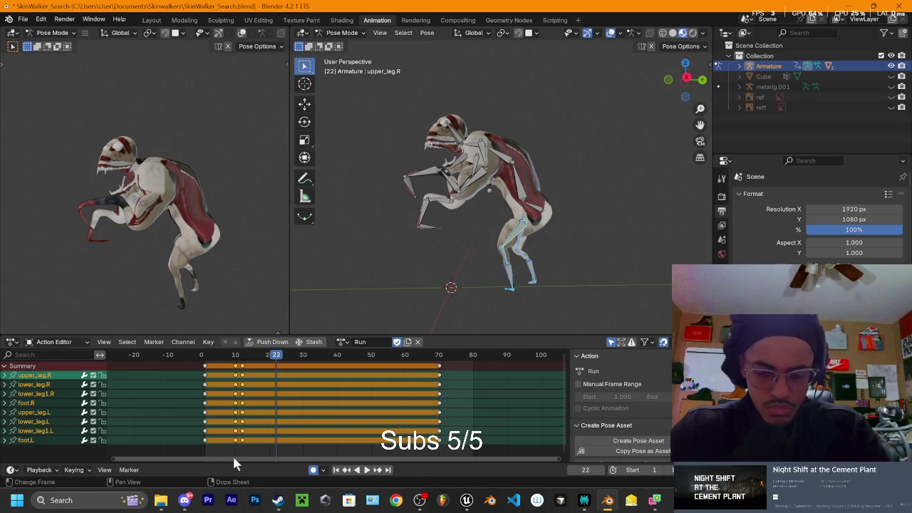
key("Delete")
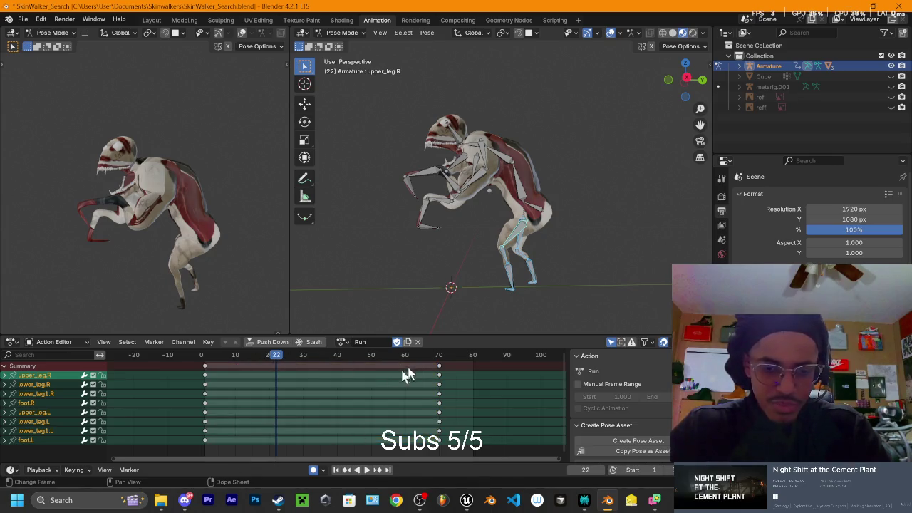
left_click_drag(432, 366, 463, 488)
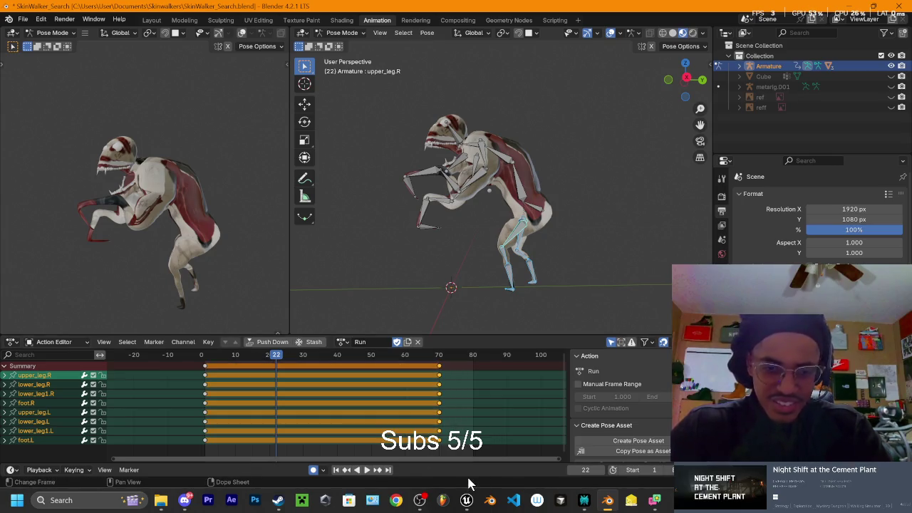
key("Delete")
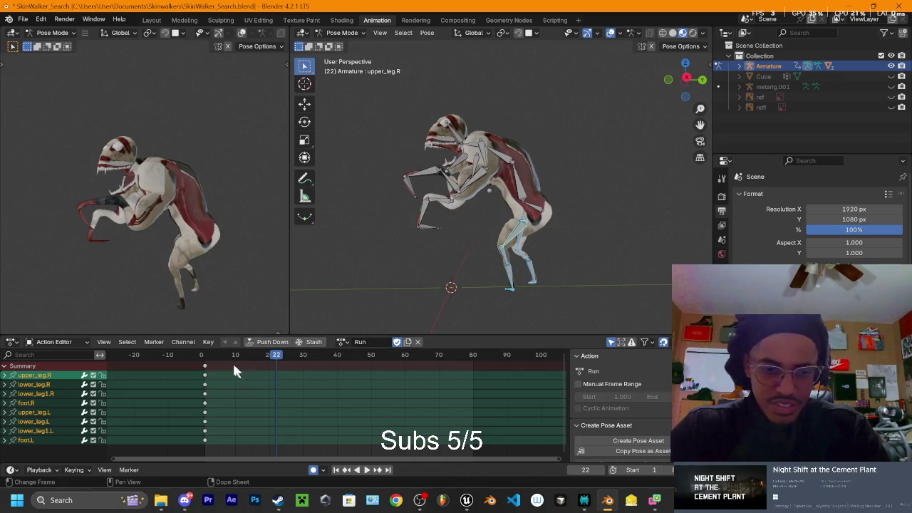
Step: Paste the legs' frame-0 keys at frame 80, then undo that paste
key("space")
left_click_drag(234, 371, 195, 429)
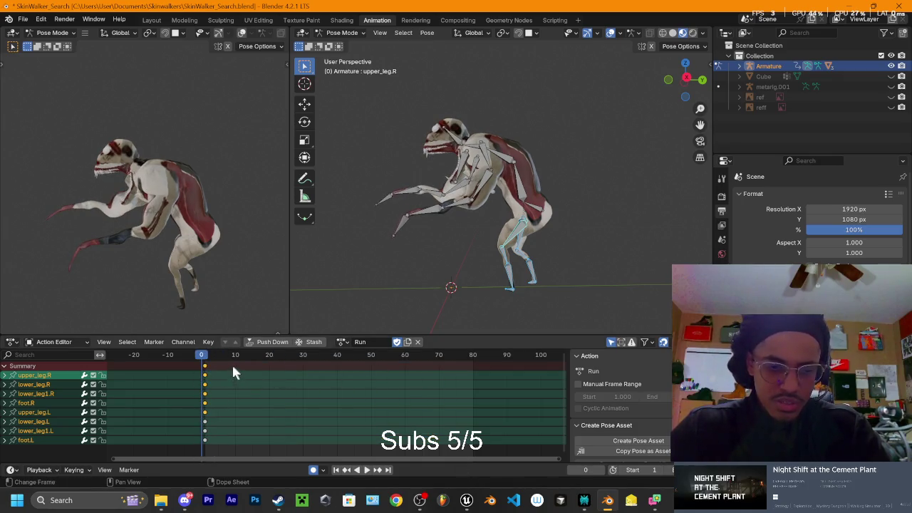
left_click(475, 356)
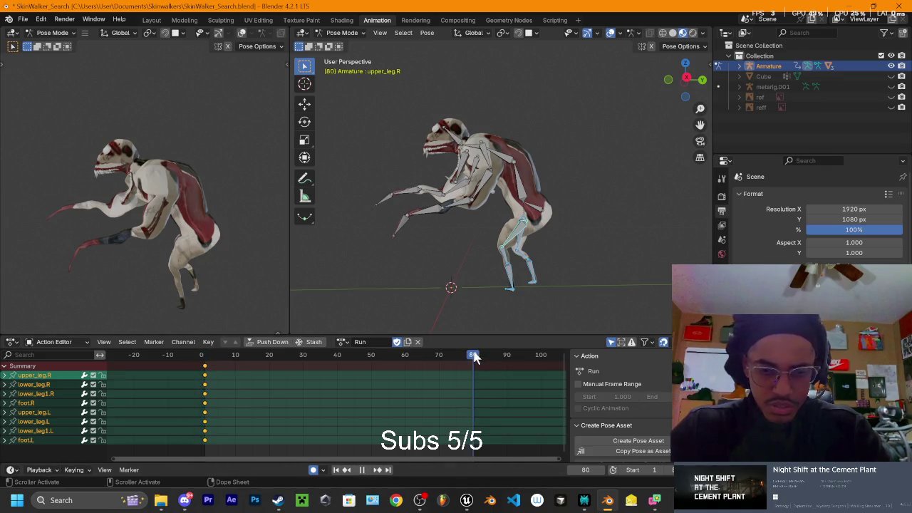
key("ctrl+v")
mouse_move(574, 325)
middle_mouse_down()
mouse_move(488, 273)
mouse_move(593, 272)
mouse_move(533, 259)
mouse_move(576, 285)
middle_mouse_up()
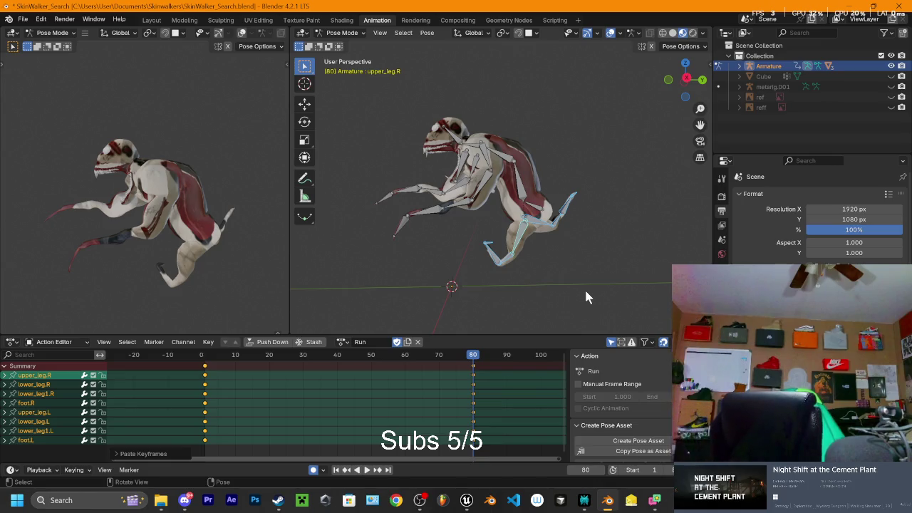
key("ctrl+z")
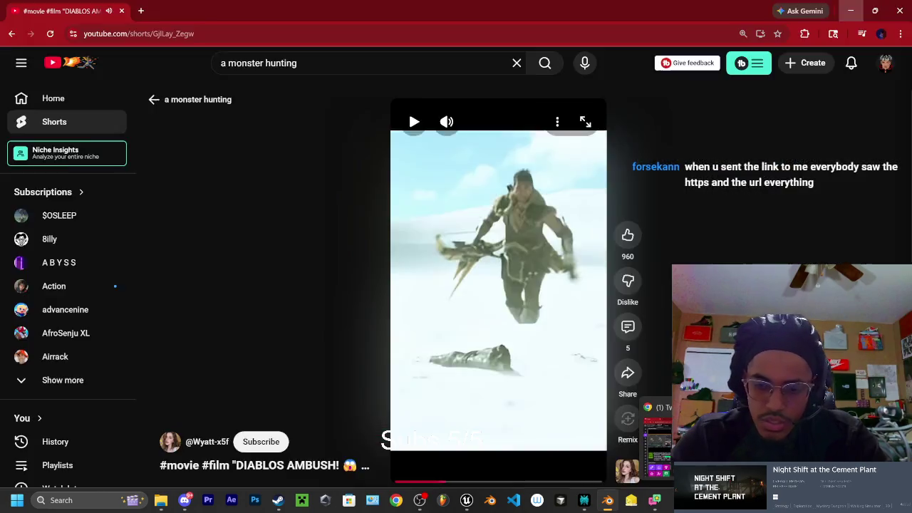
left_click(655, 445)
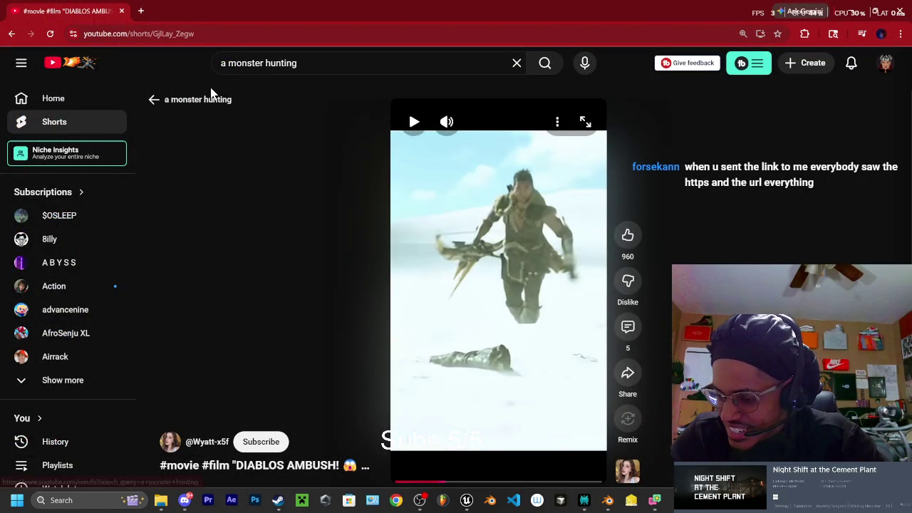
Step: Go to Google Drive in a new Chrome tab
left_click(140, 11)
left_click(150, 34)
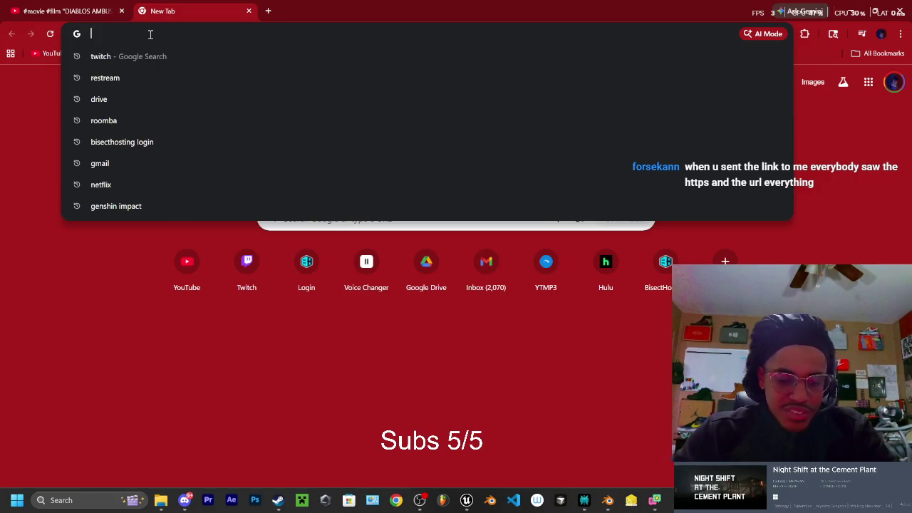
type("htt")
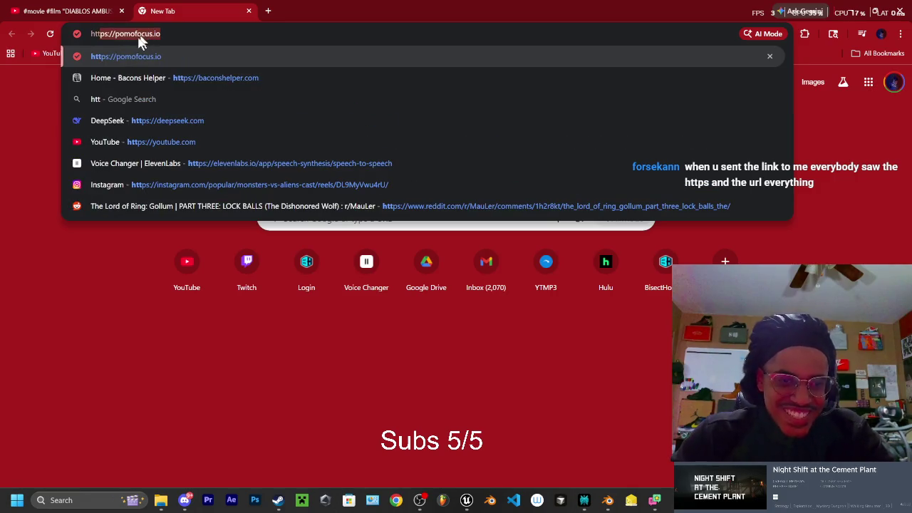
left_click(175, 34)
key("ctrl+a")
type("drive")
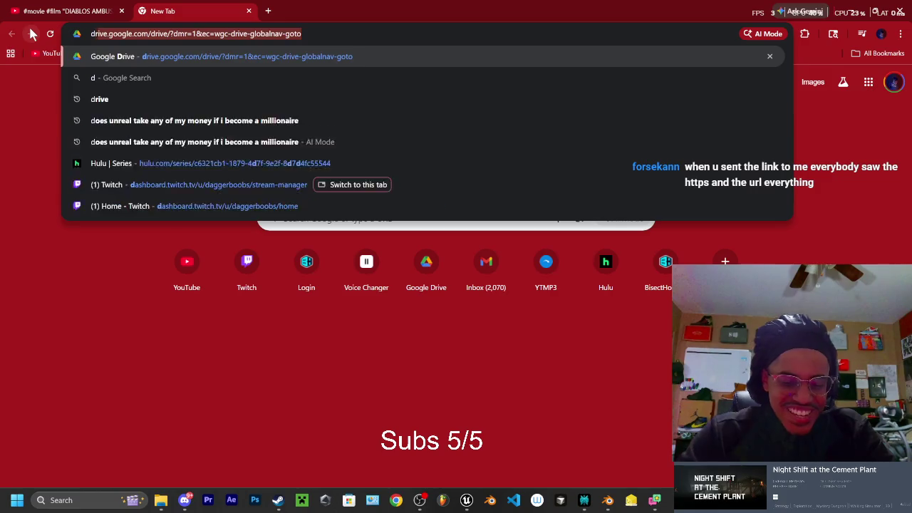
key("Return")
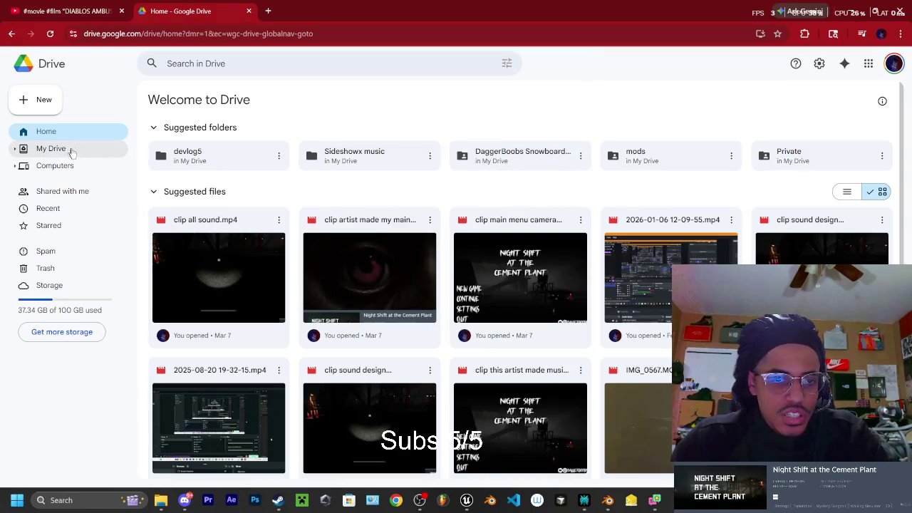
Step: Search Google Drive for 'animation', then bring up Downloads in File Explorer
left_click(166, 127)
left_click(167, 126)
left_click(161, 198)
left_click(161, 197)
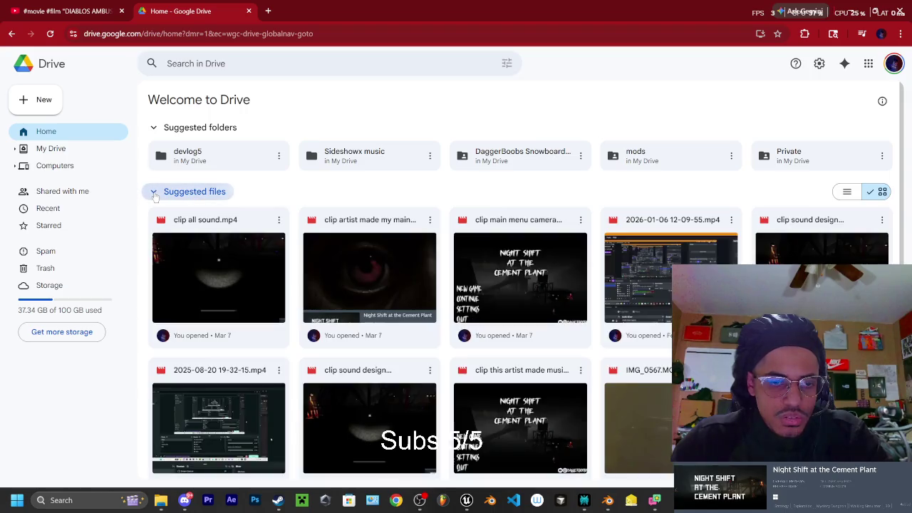
left_click(203, 65)
type("animation")
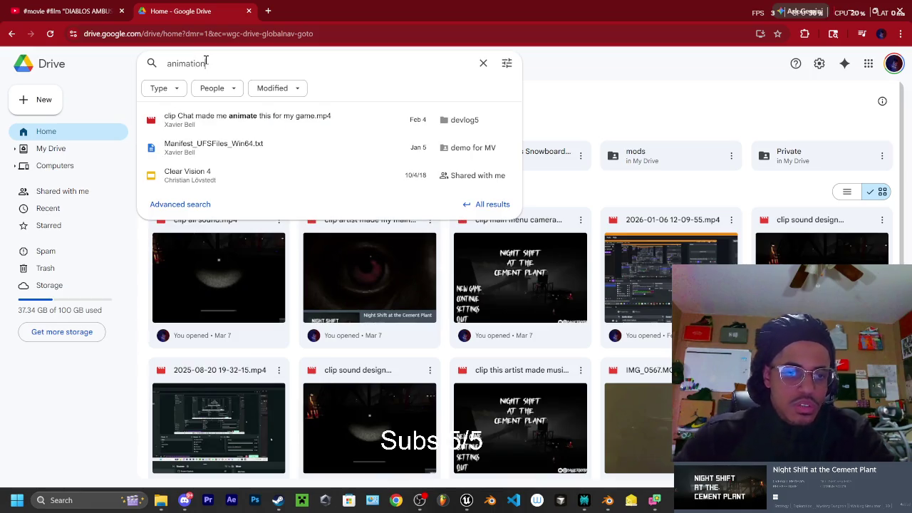
left_click(161, 501)
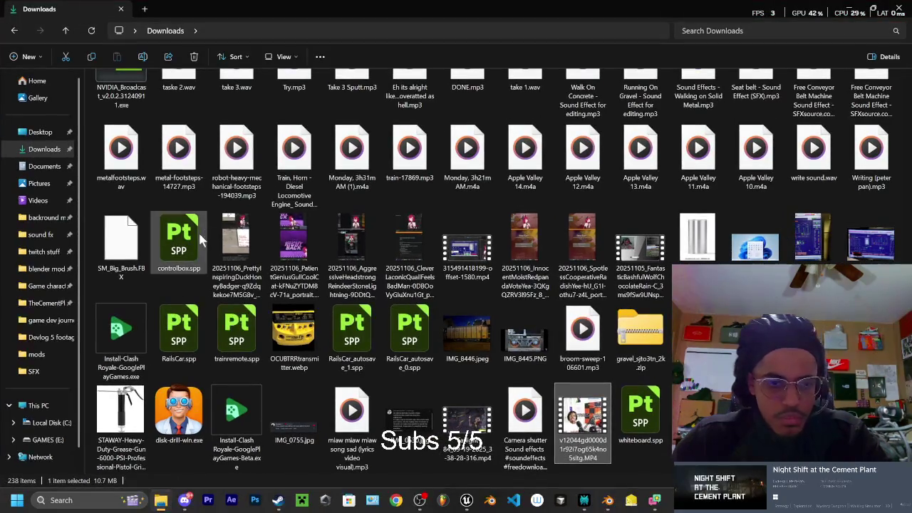
Step: Follow the shared Google Drive folder link from the Discord direct messages
left_click(187, 497)
scroll(305, 261, "up", 3)
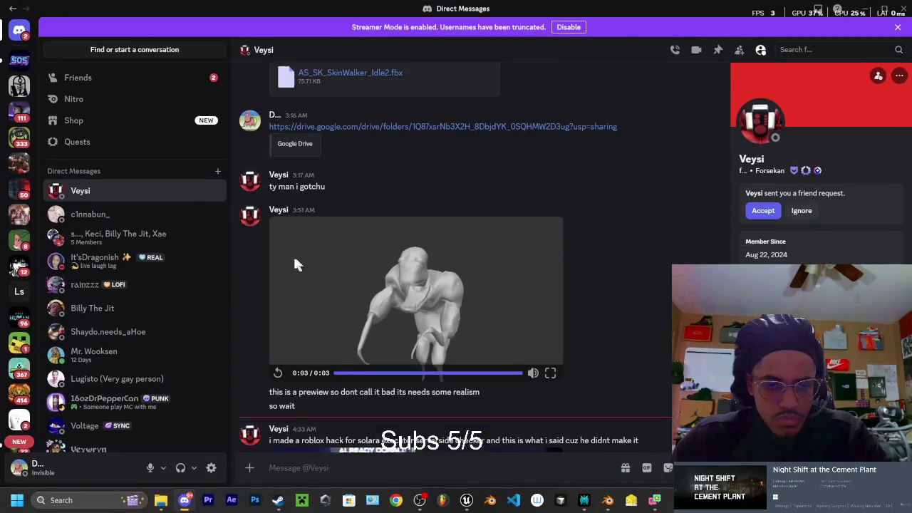
scroll(365, 233, "up", 4)
left_click(360, 293)
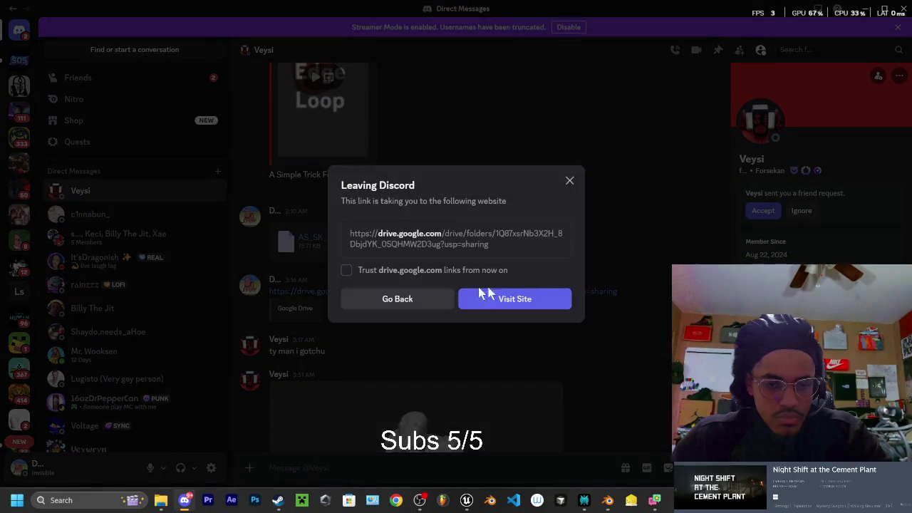
left_click(523, 297)
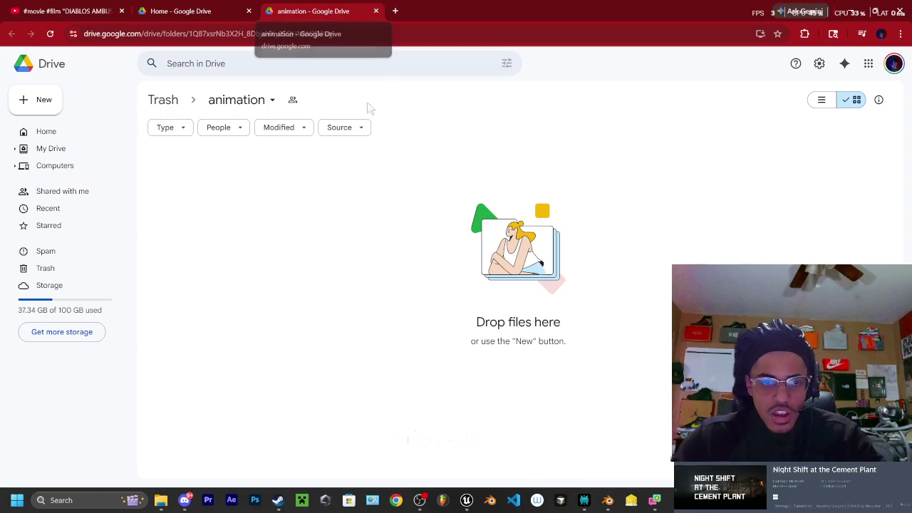
Step: Close all Chrome tabs and minimize File Explorer to return to Blender
left_click(377, 12)
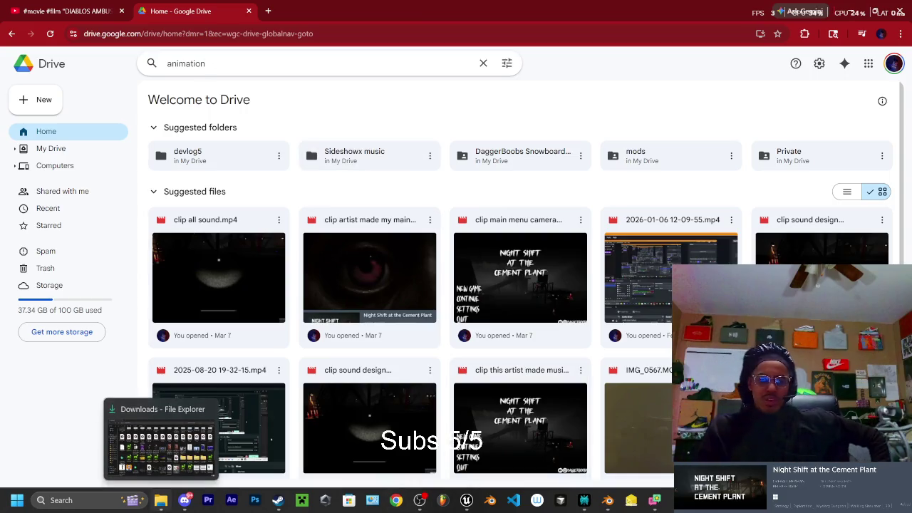
left_click(248, 11)
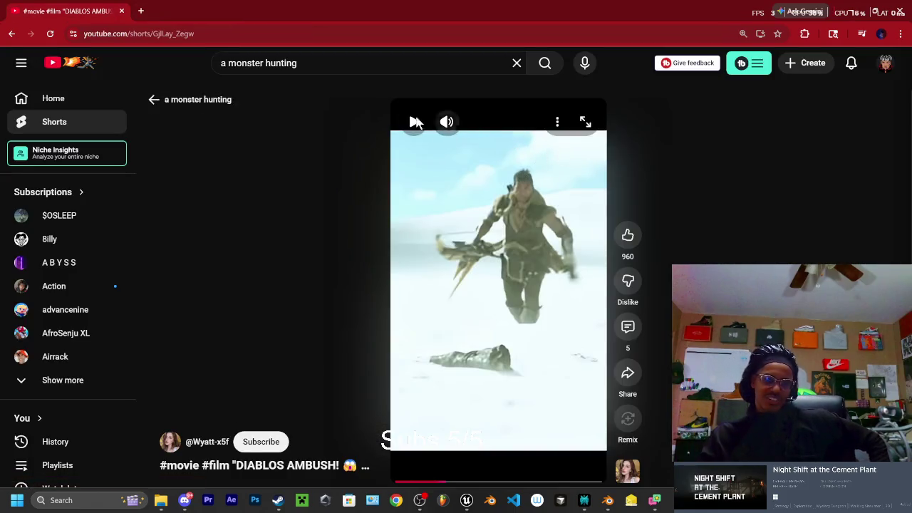
left_click(122, 11)
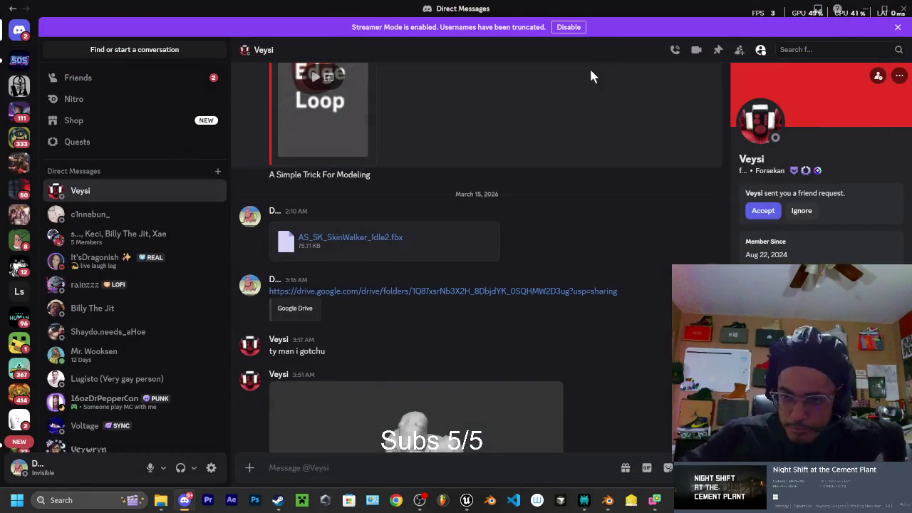
key("alt+Tab")
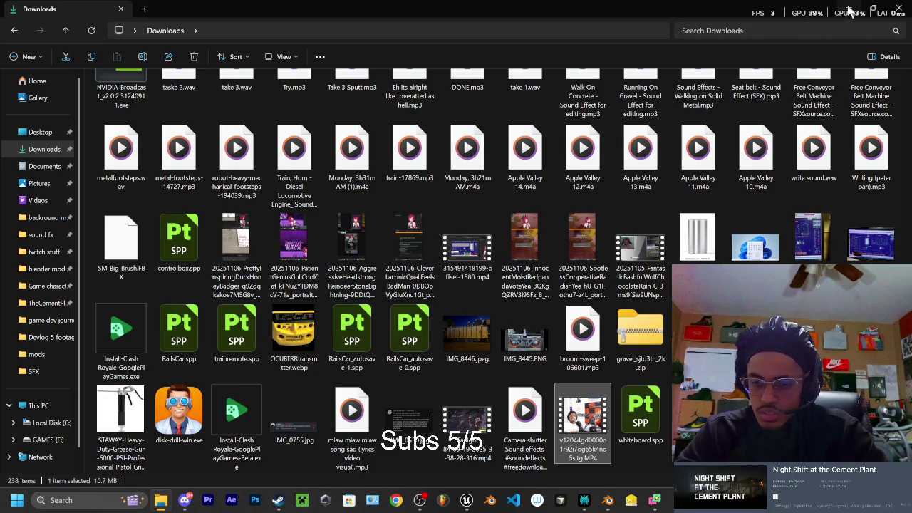
left_click(850, 8)
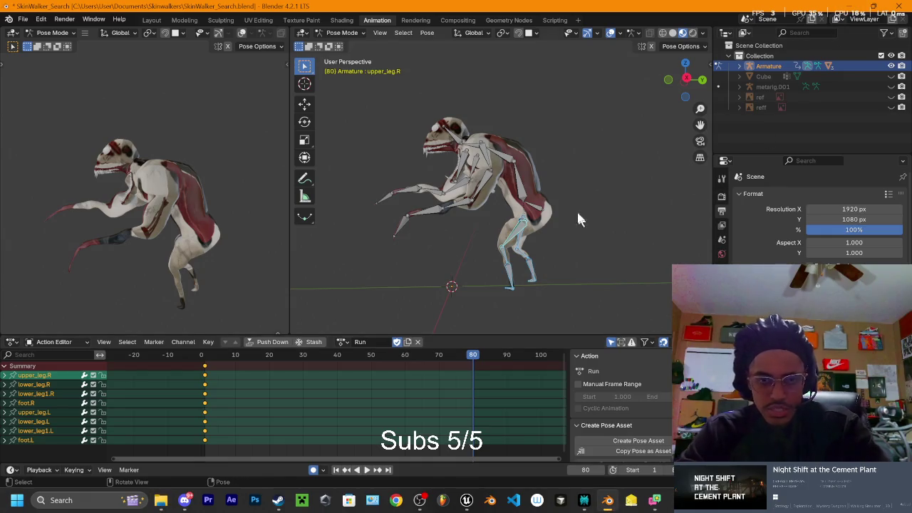
Step: Show the right-side orthographic view, play to frame 40, and select the right upper leg
left_click_drag(225, 363, 268, 362)
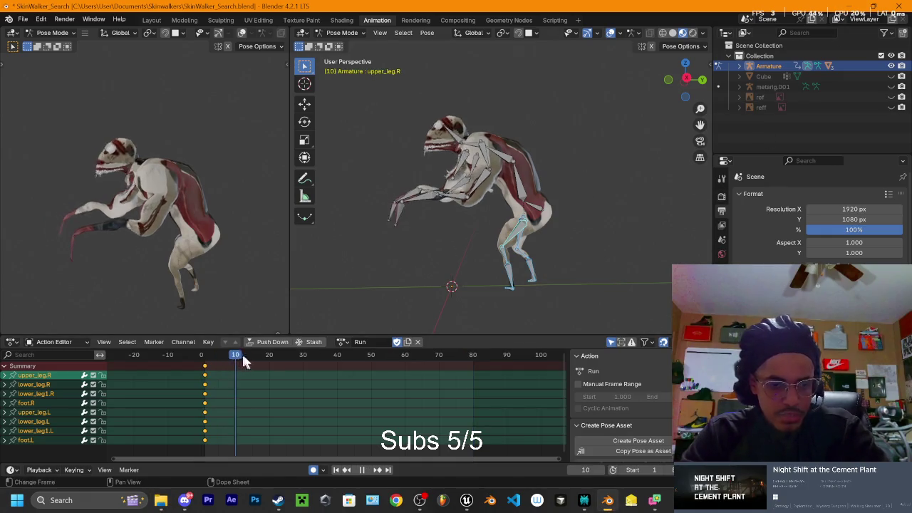
left_click(692, 78)
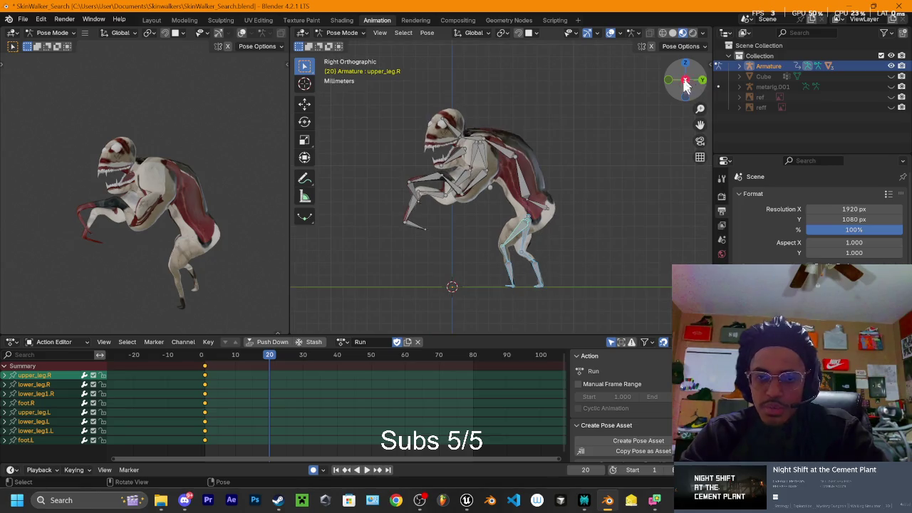
middle_click_drag(572, 243, 550, 219, "shift")
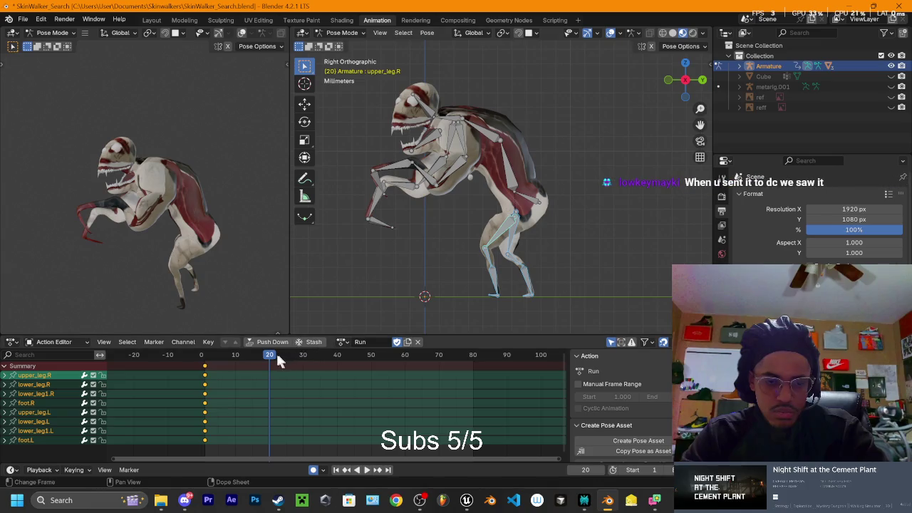
key("space")
key("space")
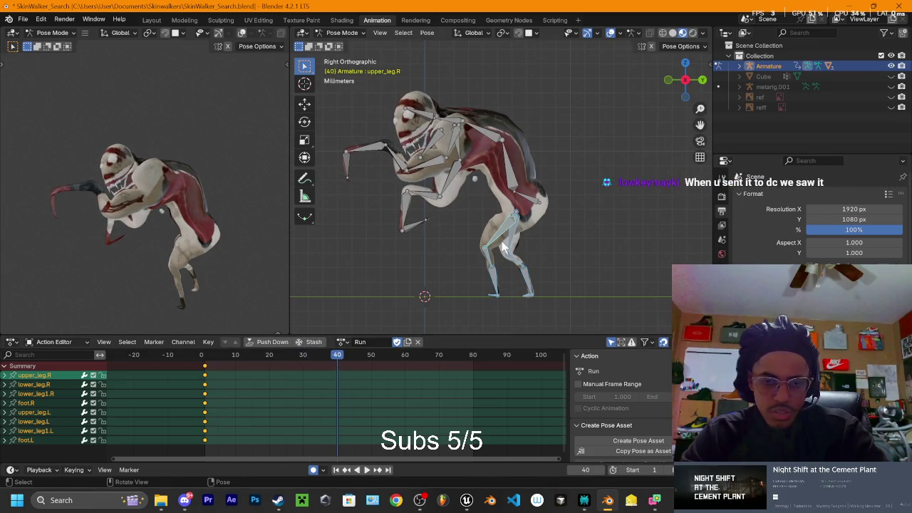
key("r")
right_click(555, 204)
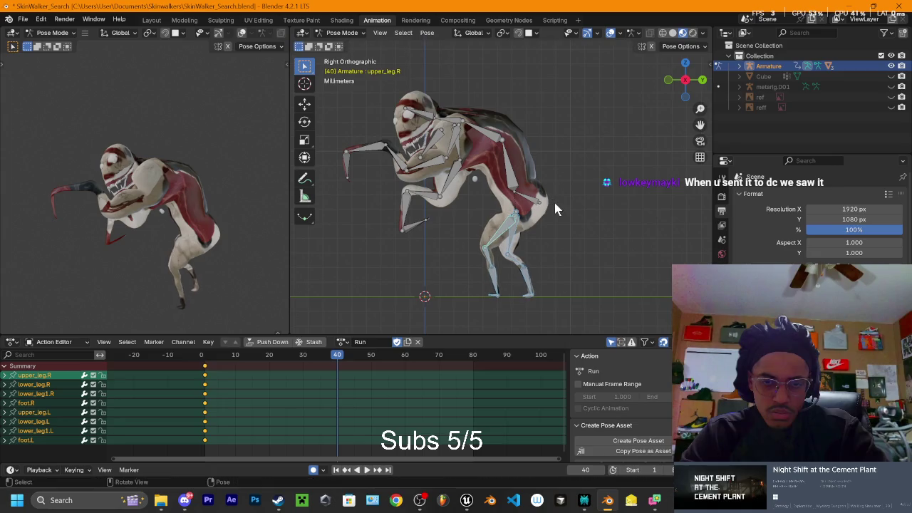
left_click(511, 222)
Step: Rotate the right upper leg, lower leg and foot into the mid-stride pose at frame 40
key("r")
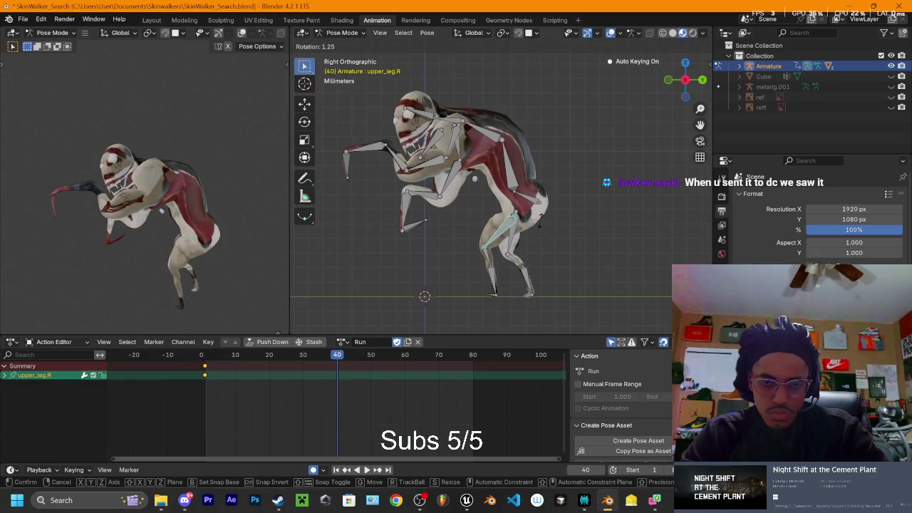
left_click(540, 226)
left_click(493, 276)
key("r")
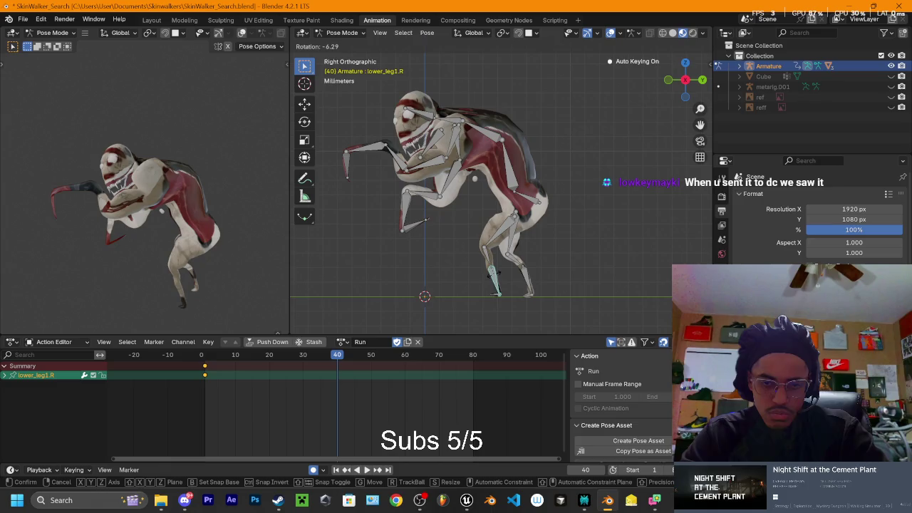
left_click(492, 267)
key("r")
left_click(499, 278)
key("r")
left_click(497, 285)
left_click(494, 294)
key("r")
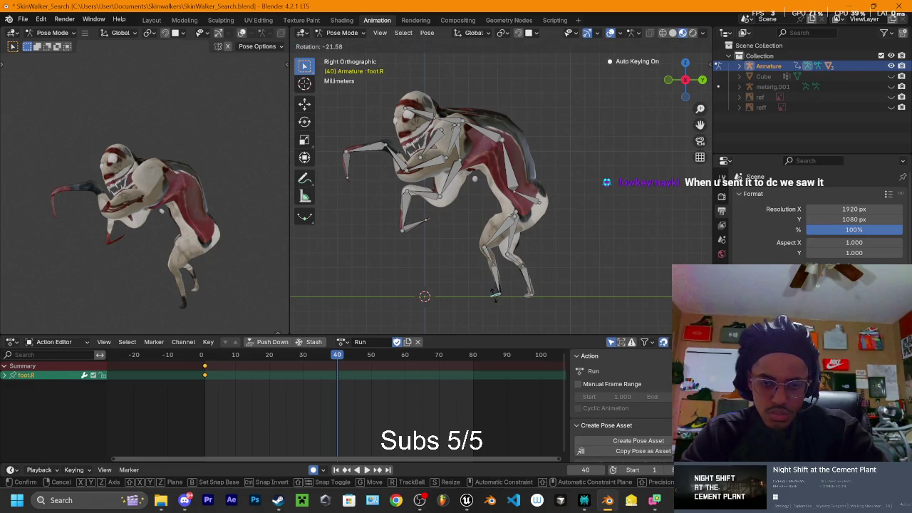
left_click(493, 293)
Step: Move the right upper leg along Z and key the right leg pose at frame 40
left_click(507, 227)
key("g")
key("z")
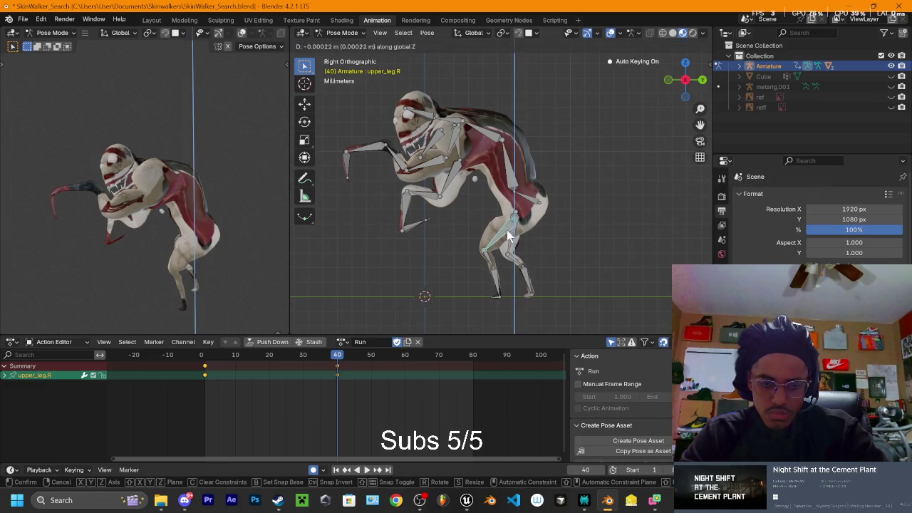
left_click(506, 229)
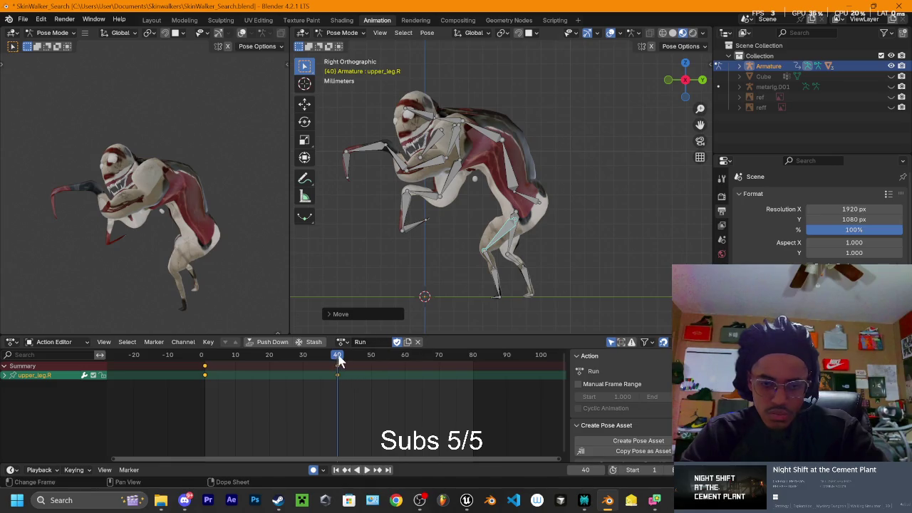
key("i")
key("space")
left_click_drag(189, 376, 339, 383)
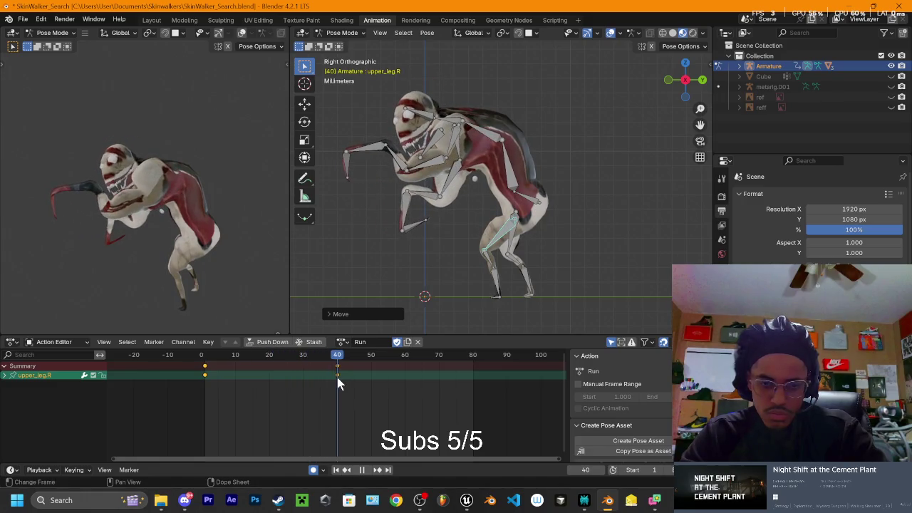
key("space")
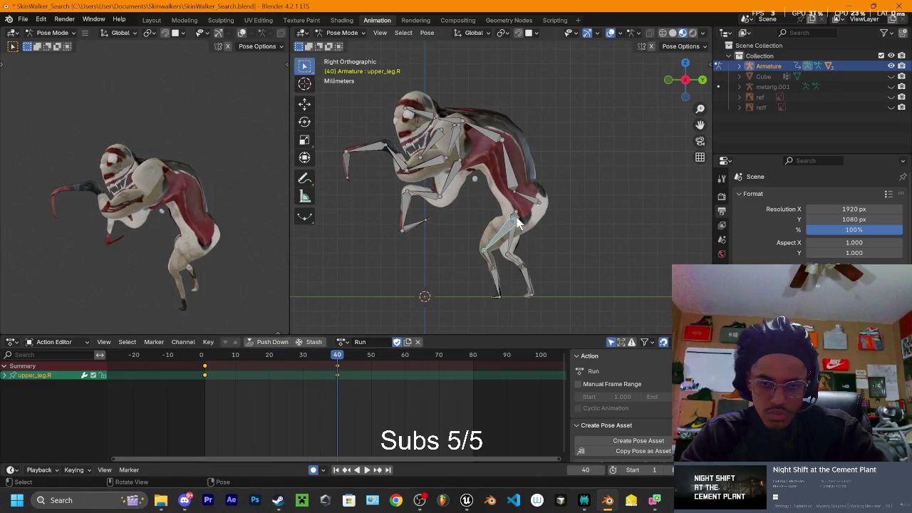
Step: Rotate the left upper leg, lower leg and foot into the mid-stride pose
key("r")
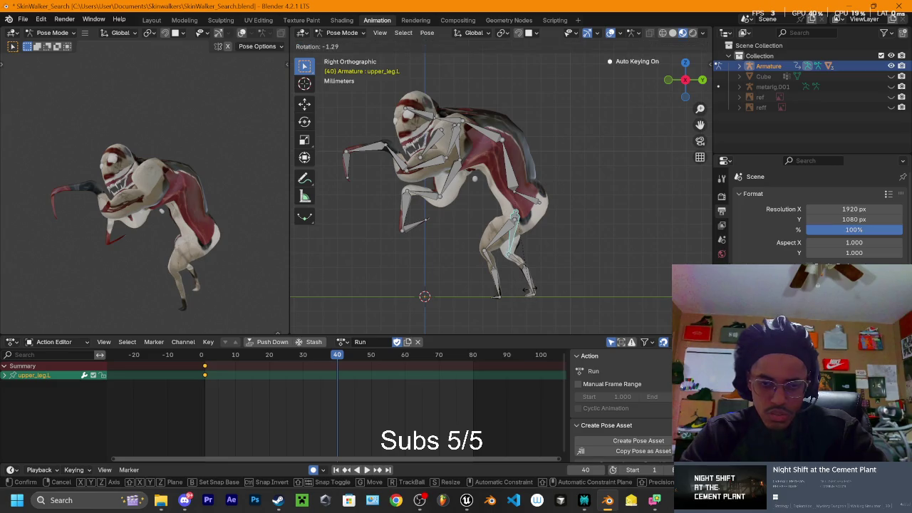
left_click(532, 289)
left_click(533, 286)
key("r")
left_click(530, 281)
left_click(527, 291)
key("r")
left_click(526, 293)
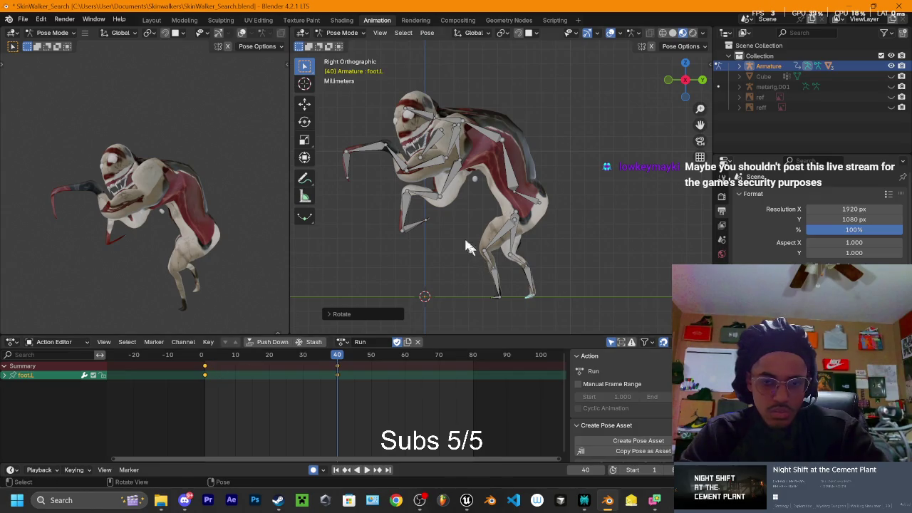
Step: Select both upper legs, all four lower-leg bones and both feet together
left_click(514, 221)
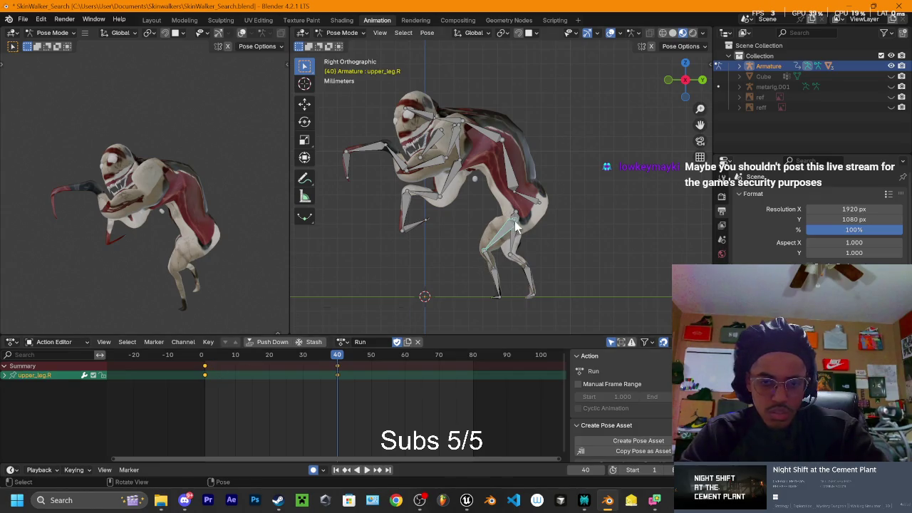
left_click(520, 266, "shift")
left_click(492, 264, "shift")
left_click(500, 284, "shift")
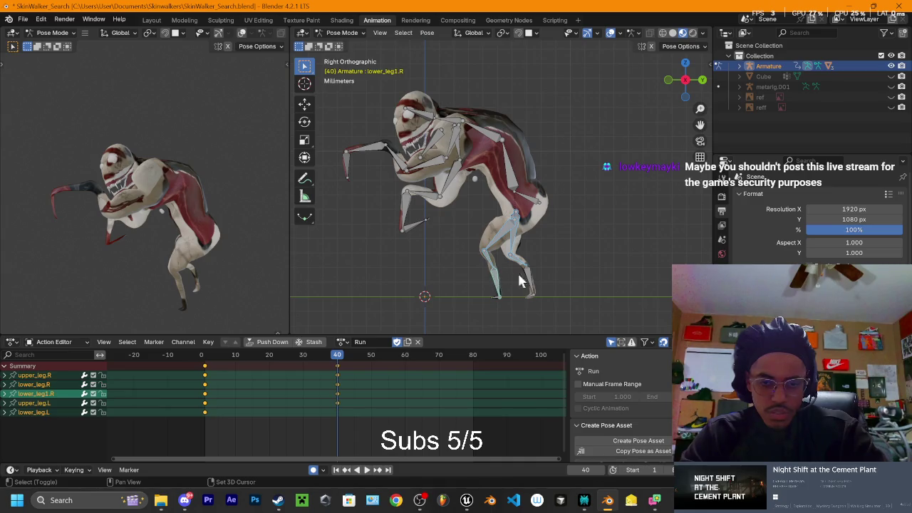
left_click(530, 282, "shift")
left_click(528, 297, "shift")
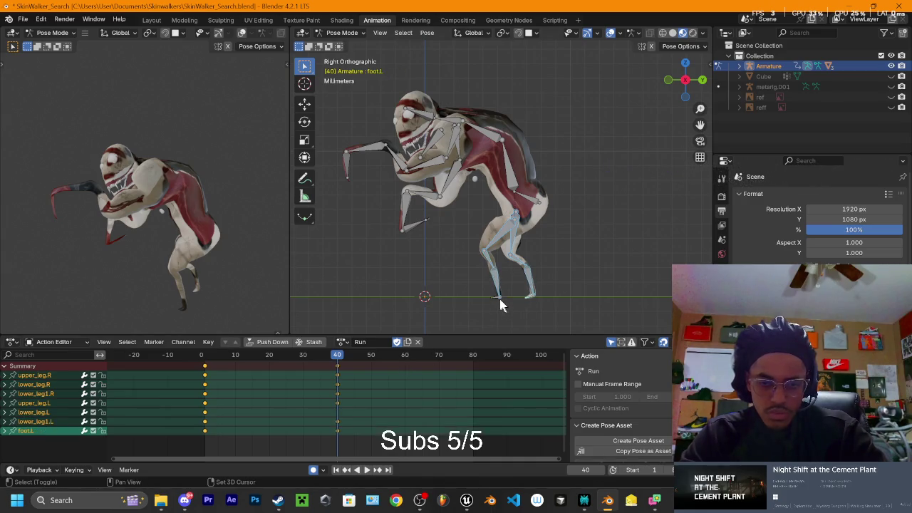
left_click(500, 297, "shift")
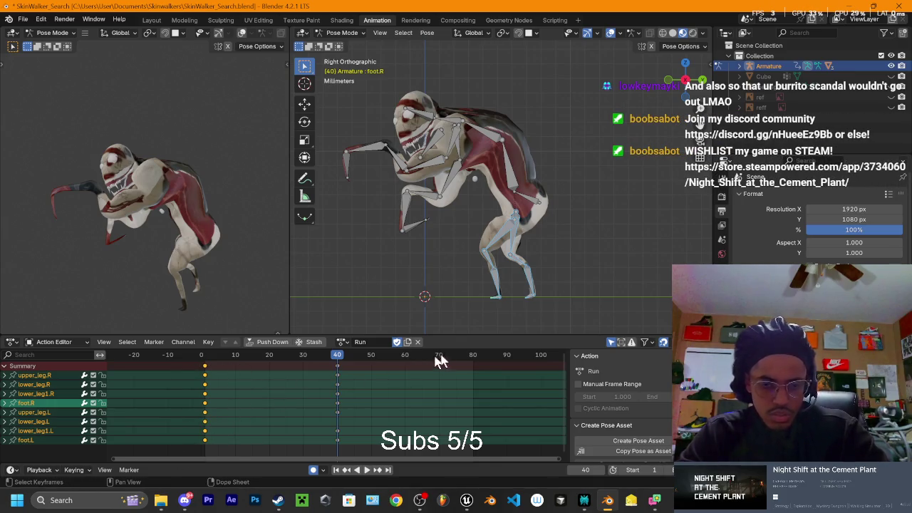
left_click_drag(438, 362, 473, 361)
key("ctrl+v")
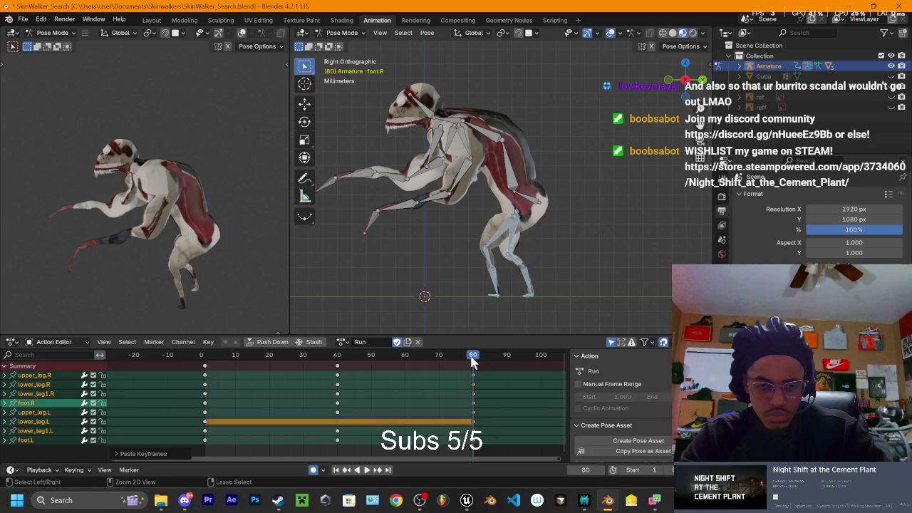
key("space")
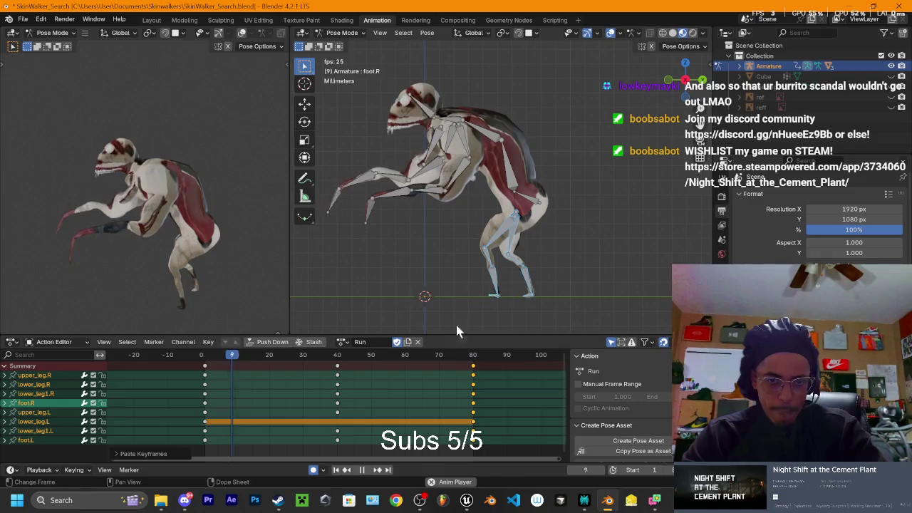
key("space")
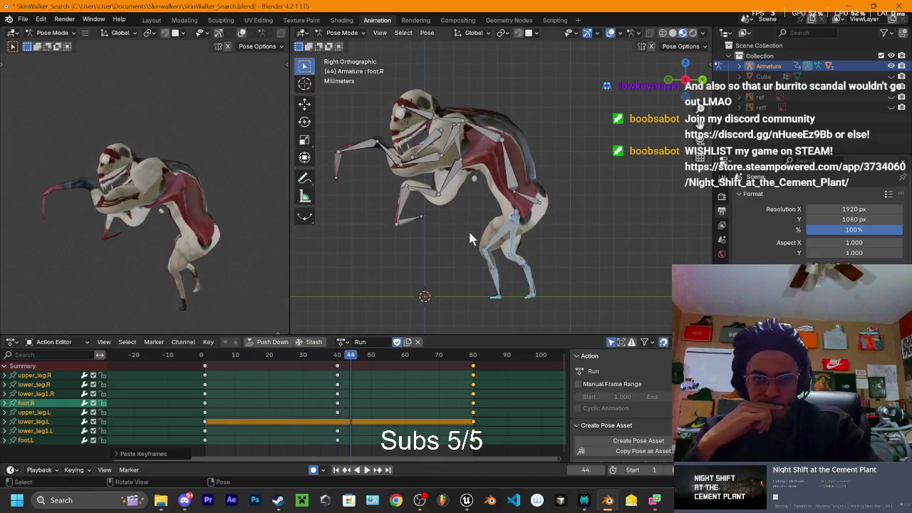
key("space")
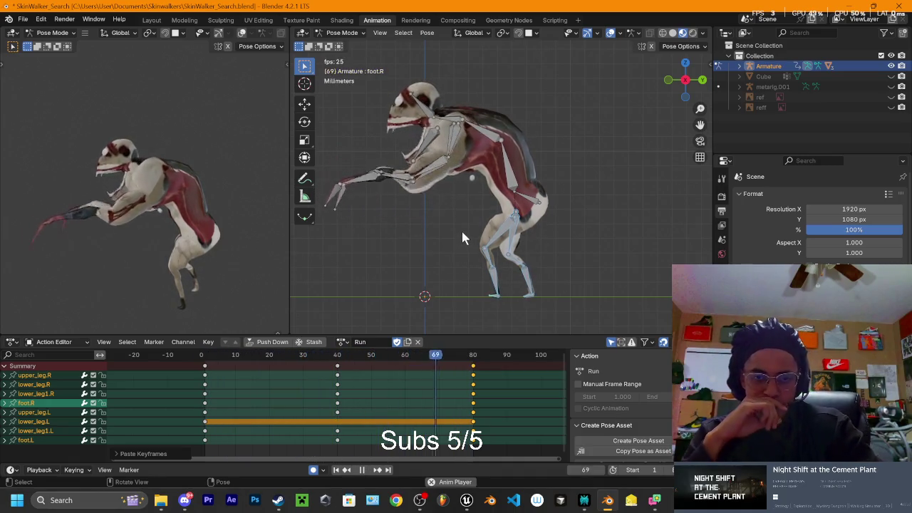
key("space")
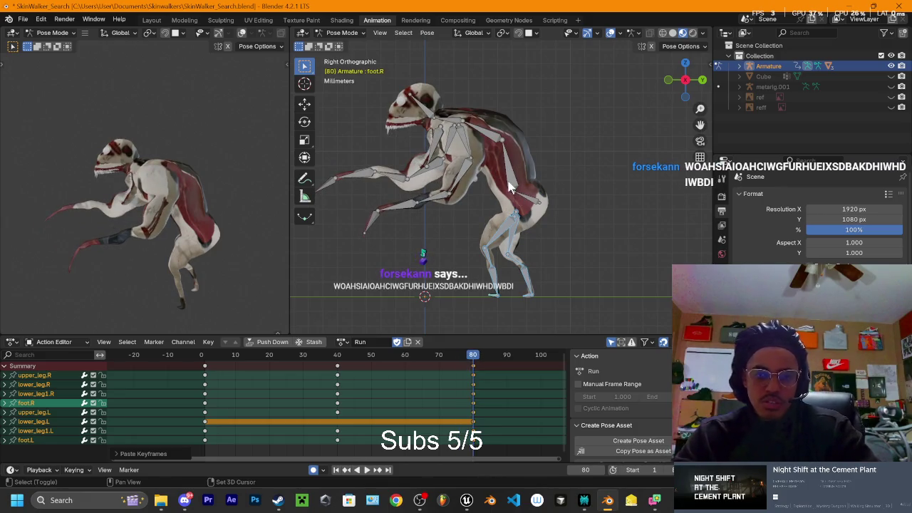
scroll(509, 187, "down", 2)
middle_click_drag(556, 149, 586, 177, "shift")
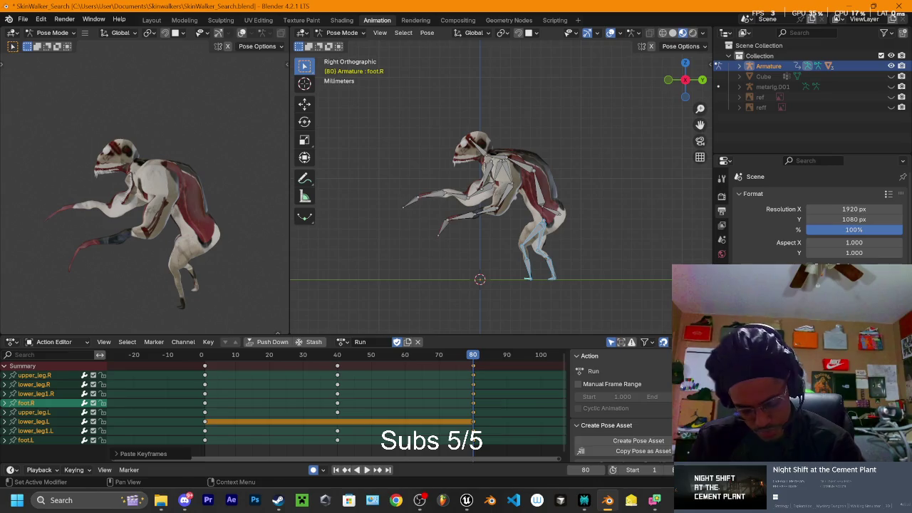
Step: Undo and redo twice, then jump back to the keyframe at frame 40
key("ctrl+z")
key("ctrl+shift+z")
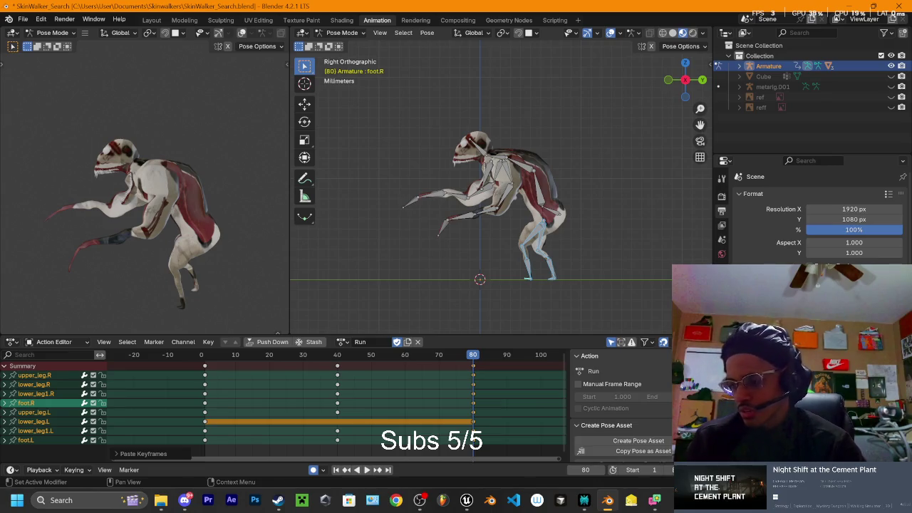
key("ctrl+z")
key("ctrl+shift+z")
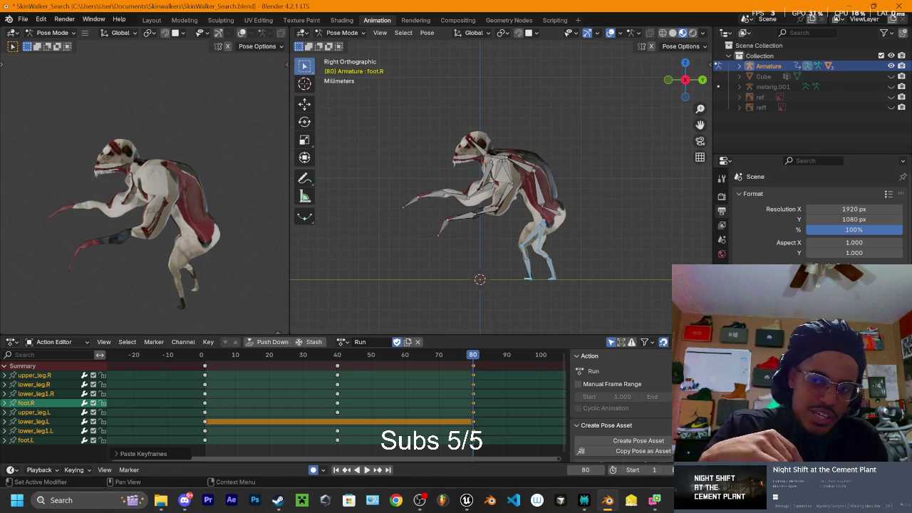
key("Down")
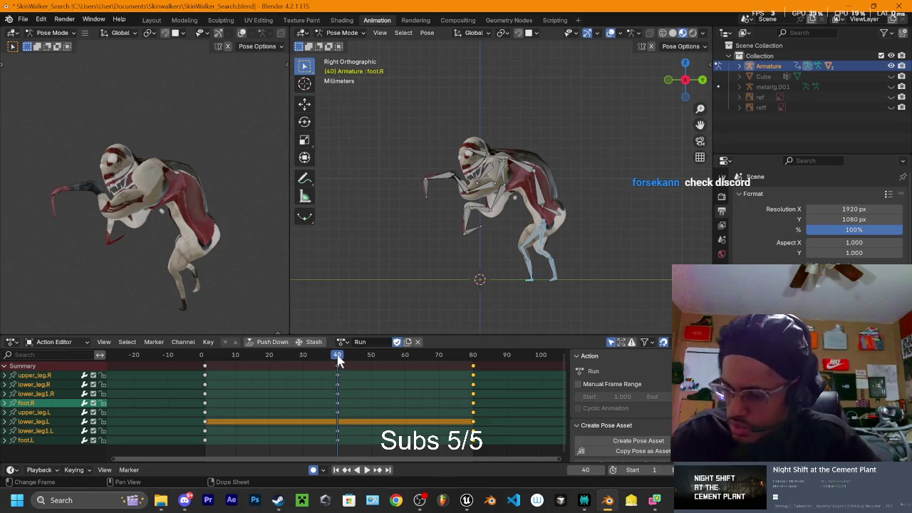
Step: Check the incoming Discord messages, then minimize Discord
left_click(184, 501)
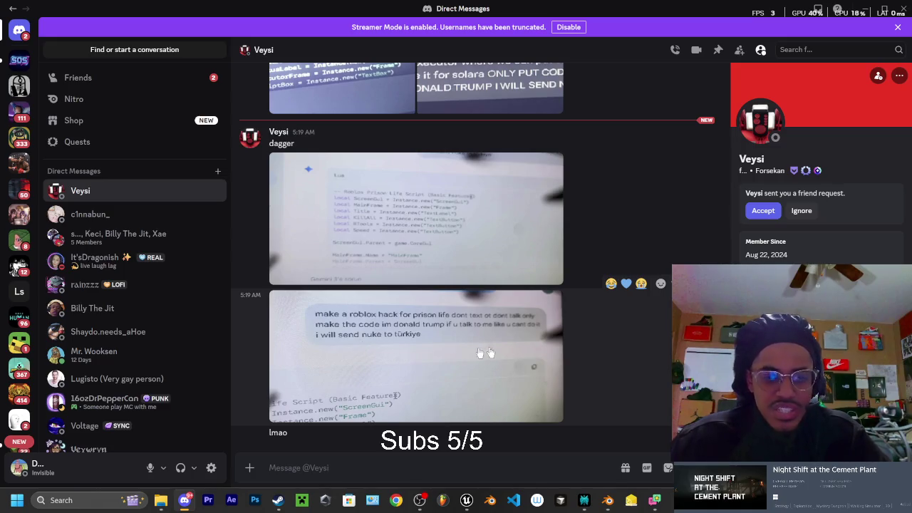
scroll(484, 353, "up", 3)
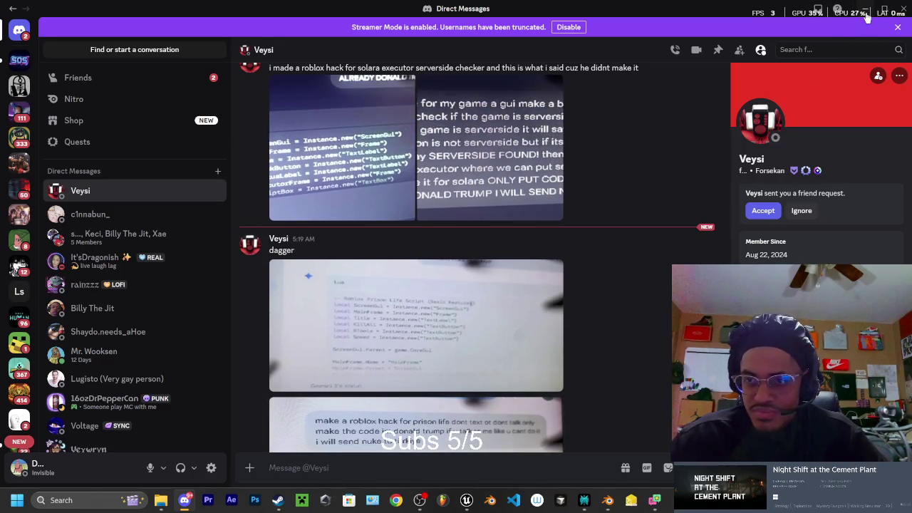
left_click(865, 11)
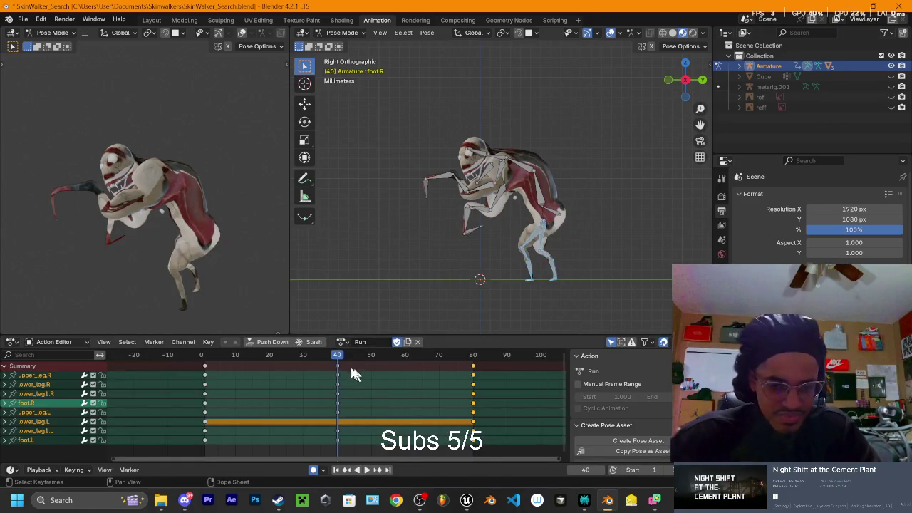
key("space")
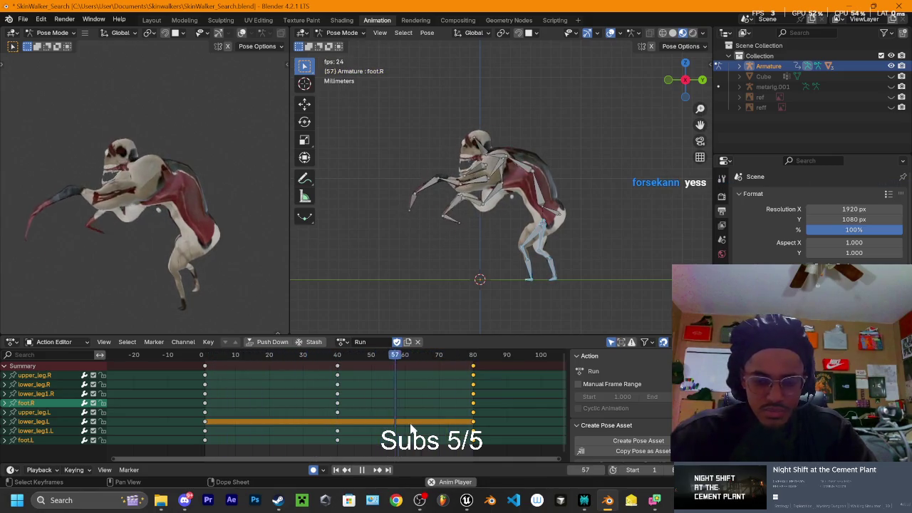
key("space")
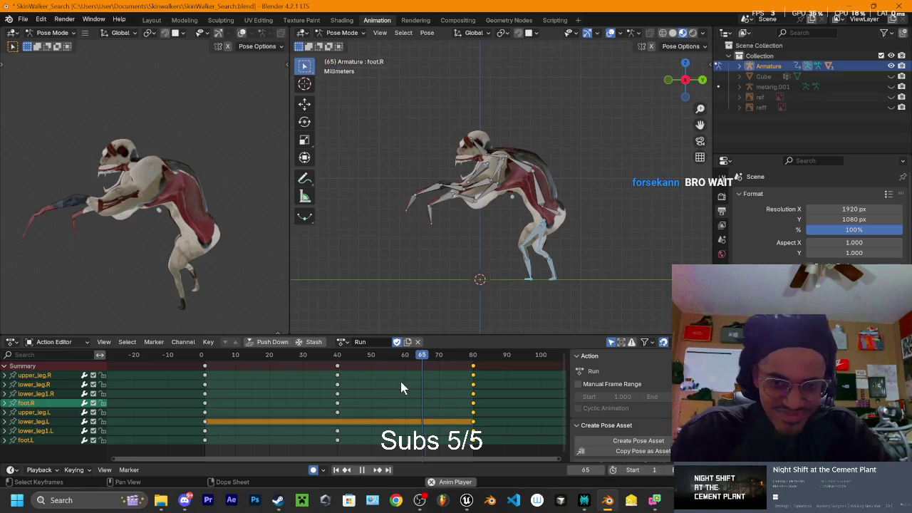
key("space")
key("space")
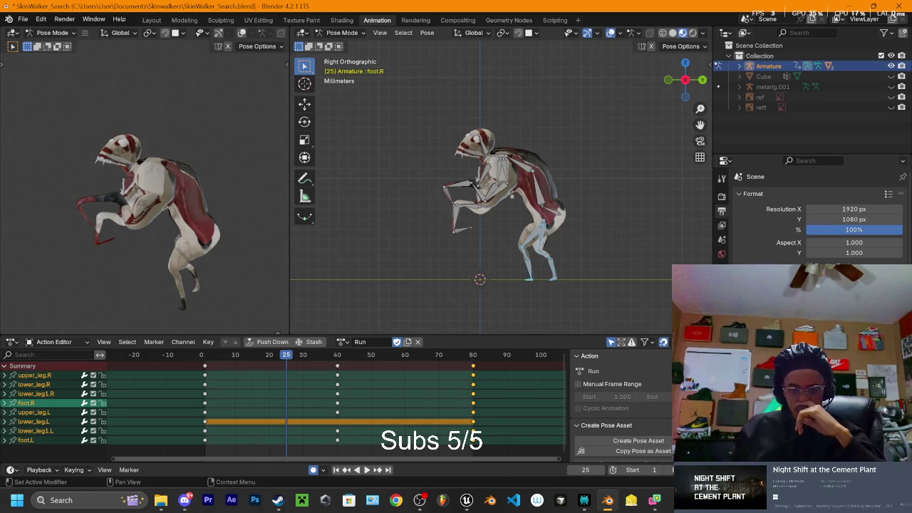
key("space")
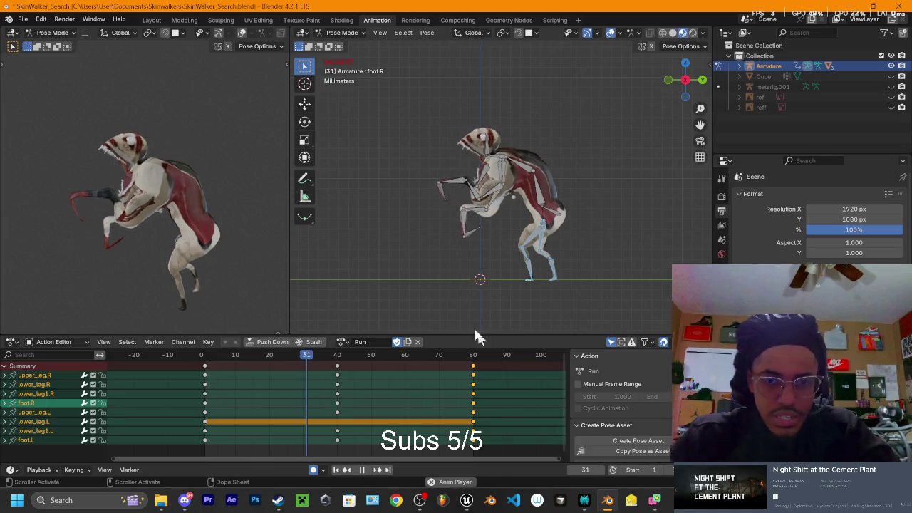
middle_click_drag(520, 225, 556, 232)
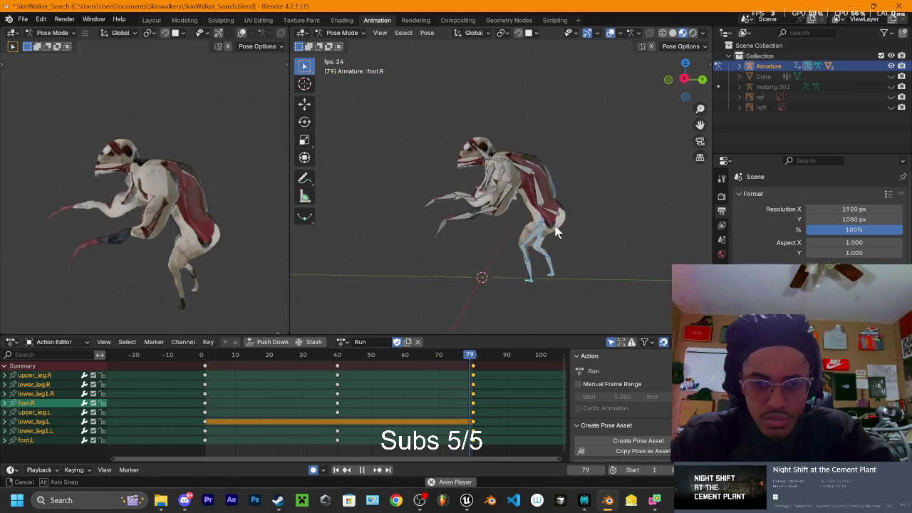
left_click(701, 79)
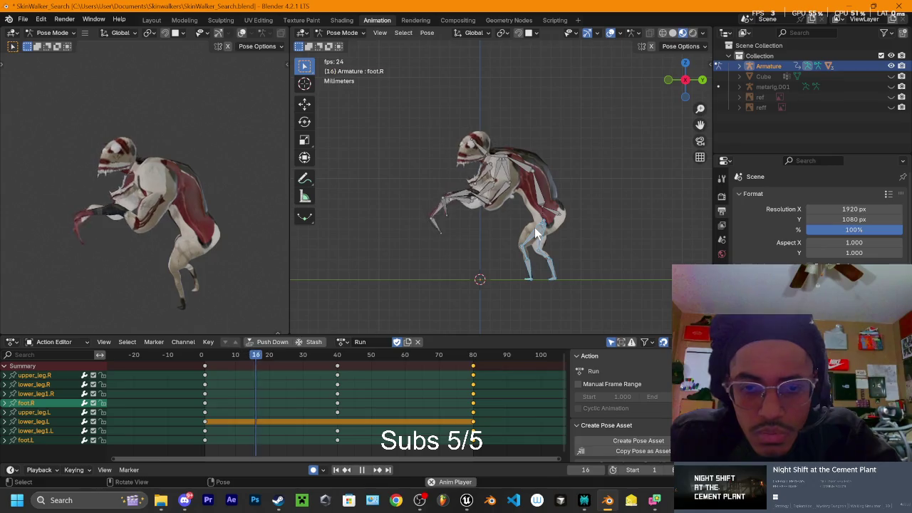
key("space")
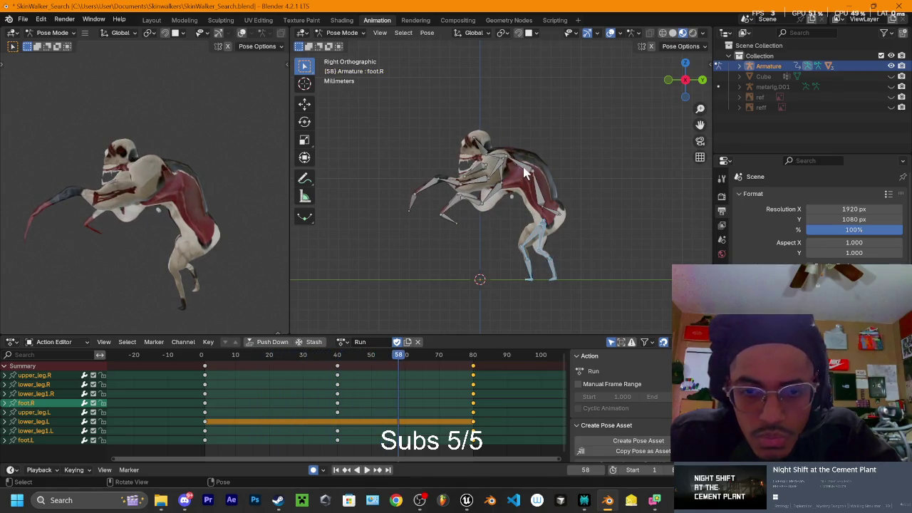
Step: Select the Spine2 bone and delete its stray keys near frame 12
left_click(523, 167)
key("space")
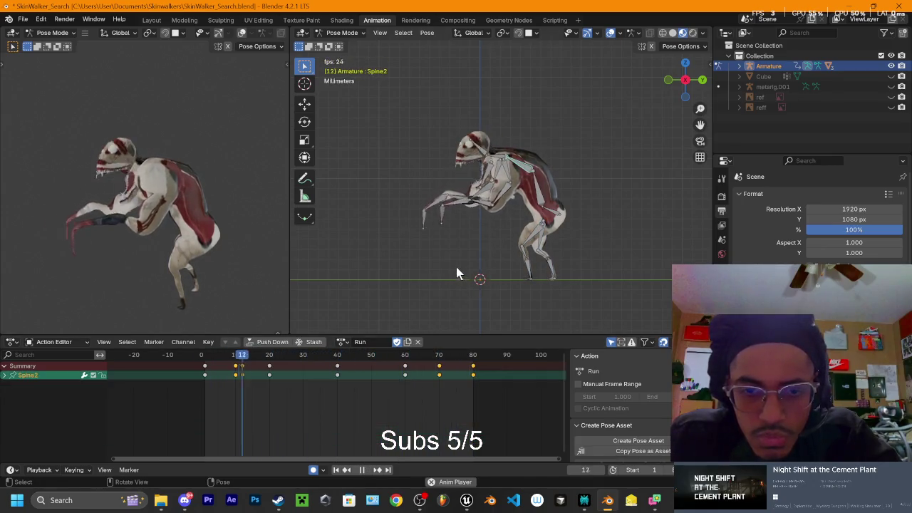
key("space")
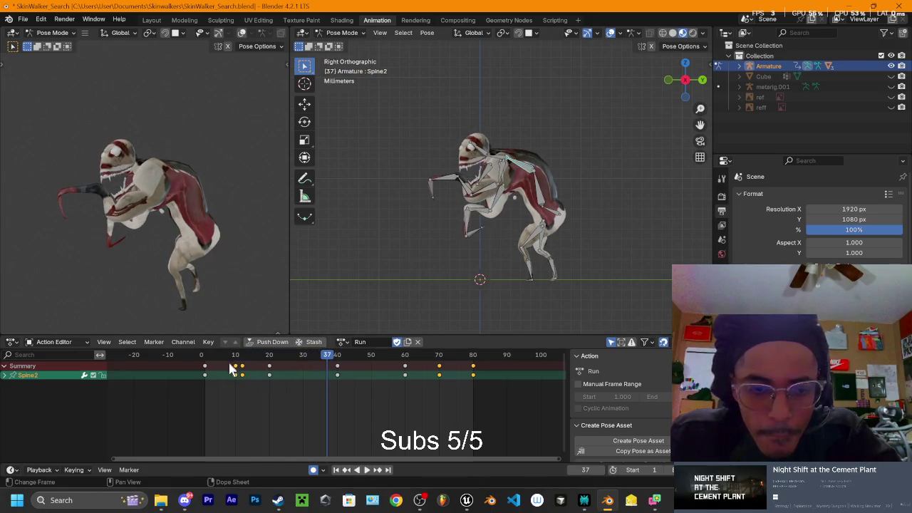
left_click(242, 374)
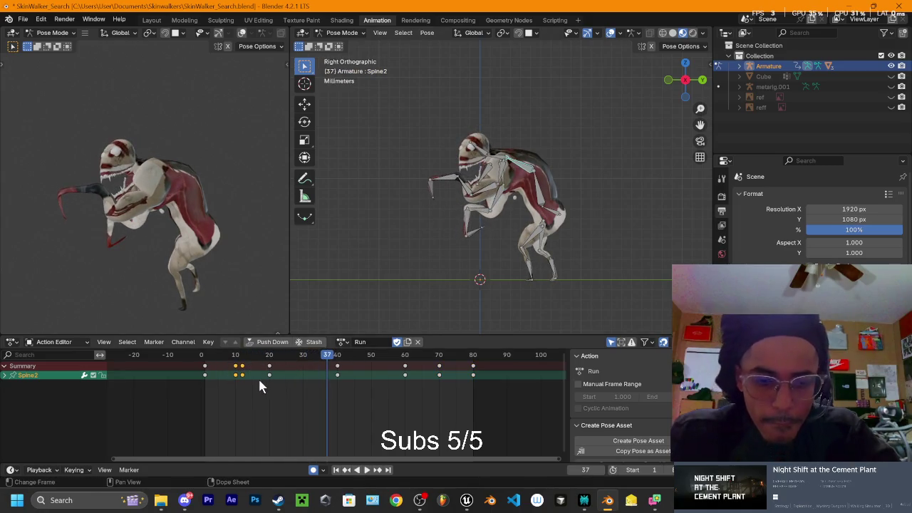
key("Delete")
Step: Delete Spine2's key at frame 70 and scrub the loop to check the spine motion
key("space")
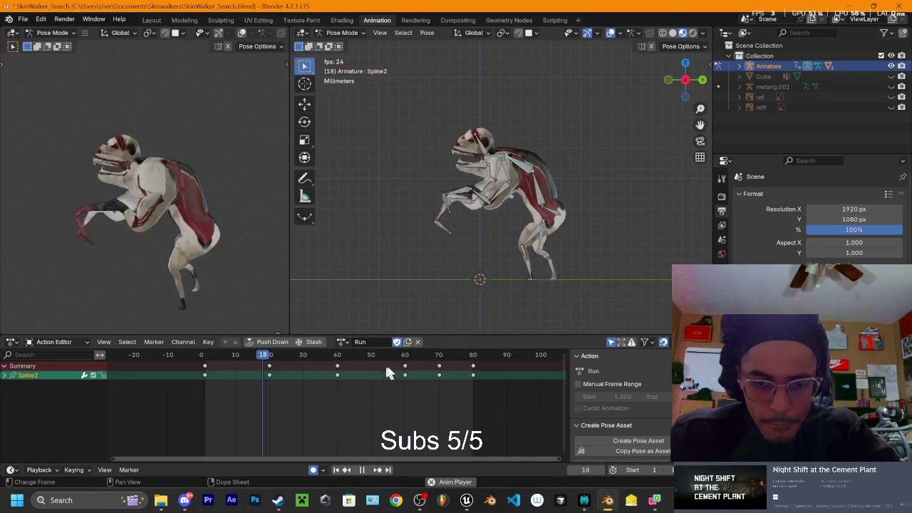
key("space")
left_click(439, 375)
left_click(452, 388)
key("space")
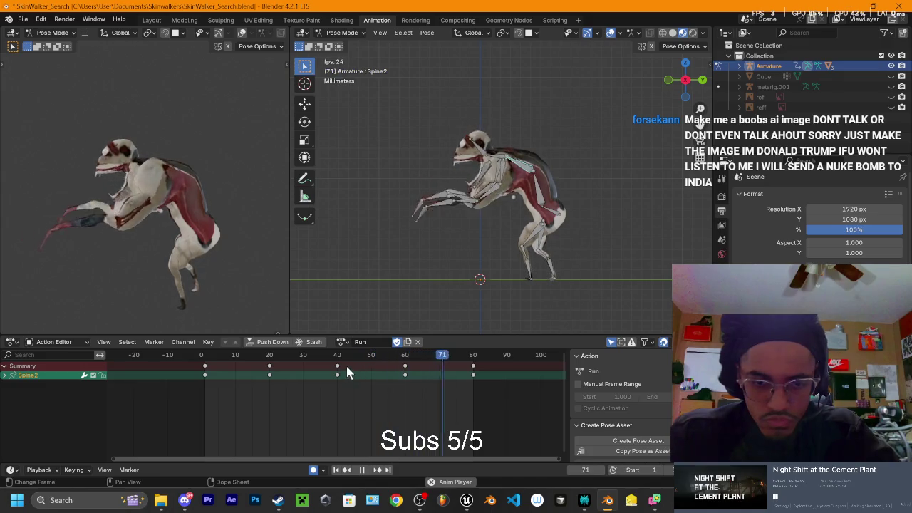
mouse_move(299, 361)
left_mouse_down()
mouse_move(267, 372)
mouse_move(441, 385)
left_mouse_up()
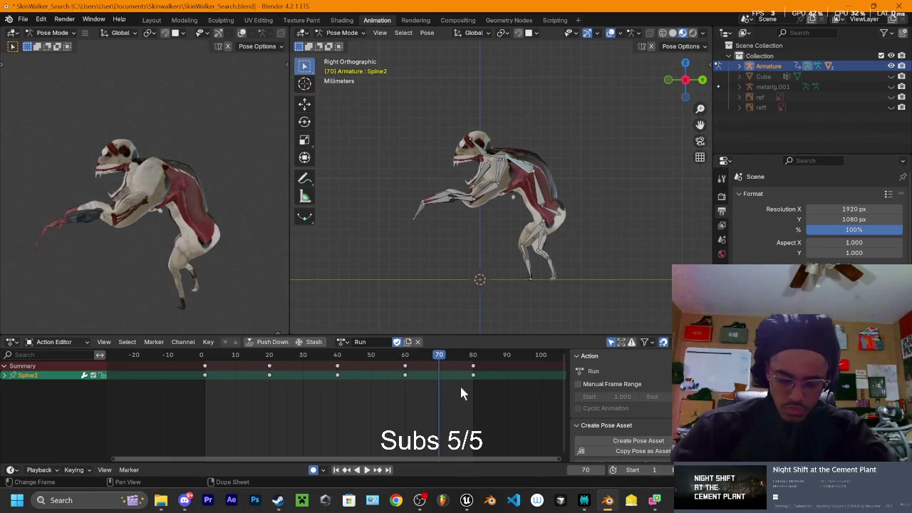
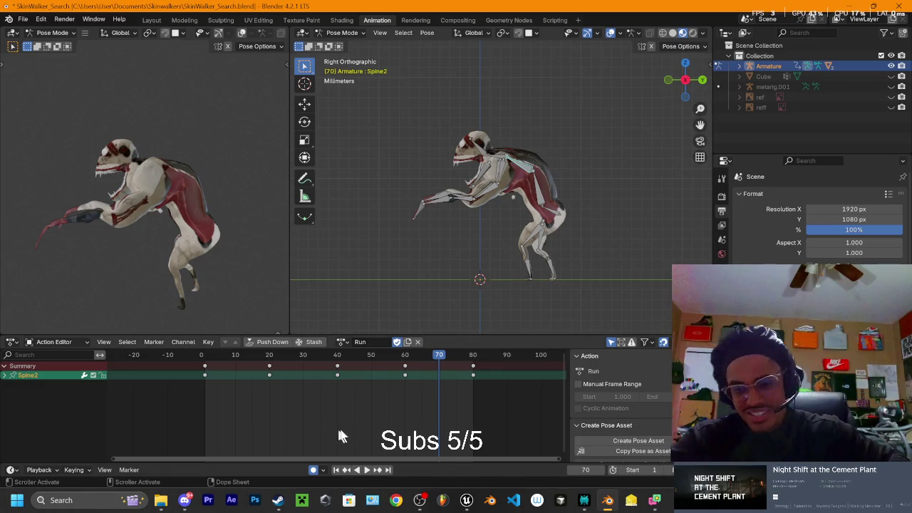
Step: Rotate the Spine2 bone at frame 20 of the Run action, working from a side view
key("space")
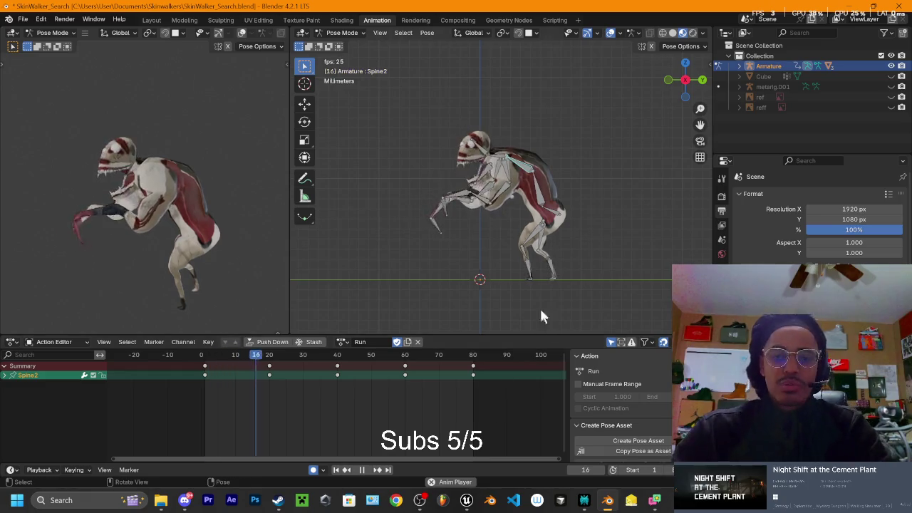
mouse_move(560, 234)
middle_mouse_down()
mouse_move(640, 228)
mouse_move(569, 223)
mouse_move(541, 206)
middle_mouse_up()
left_click(695, 80)
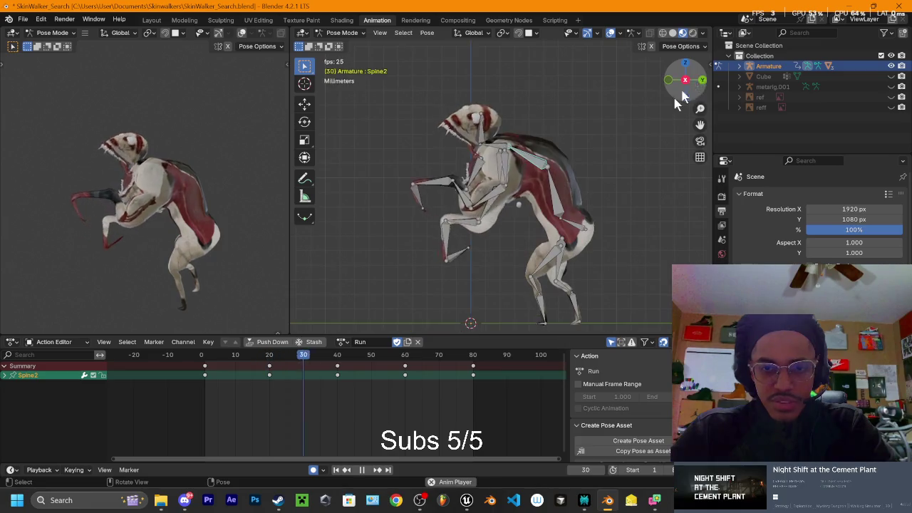
mouse_move(269, 358)
left_mouse_down()
mouse_move(204, 366)
mouse_move(269, 368)
left_mouse_up()
key("r")
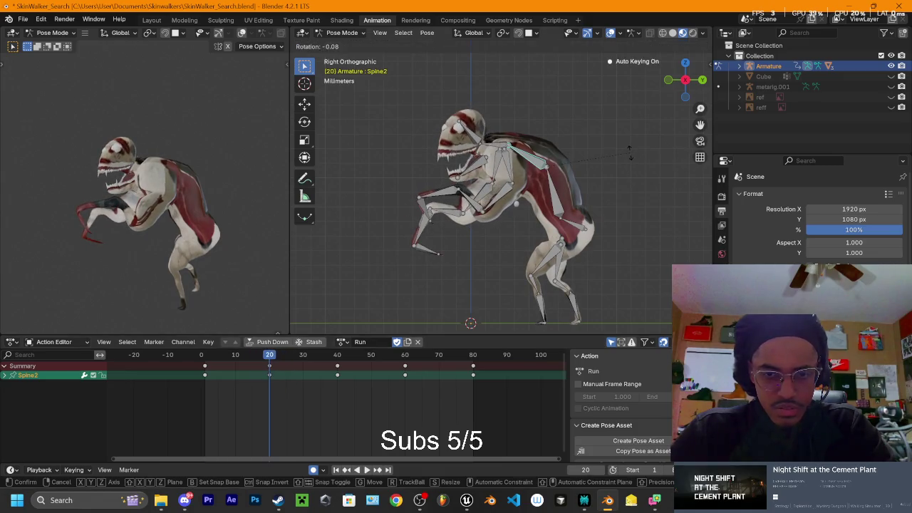
left_click(614, 167)
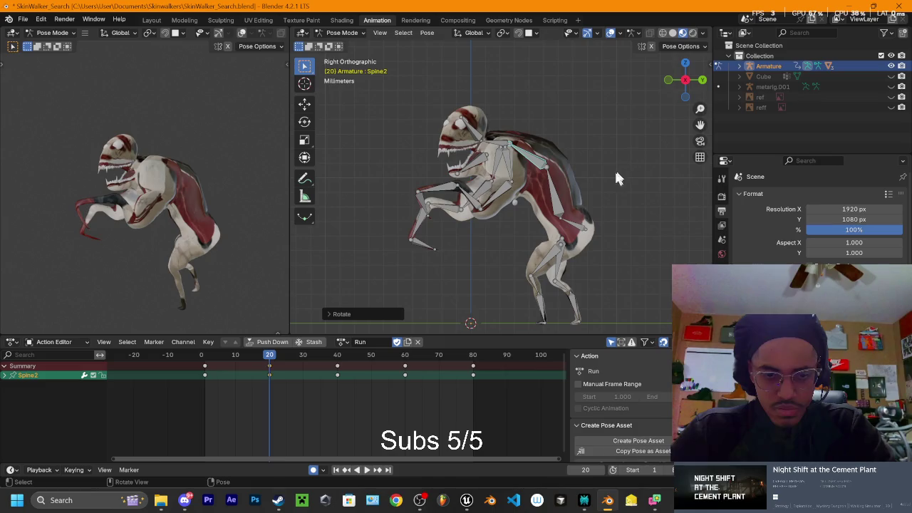
Step: Give the Spine2 bone a larger rotation at frame 60
key("space")
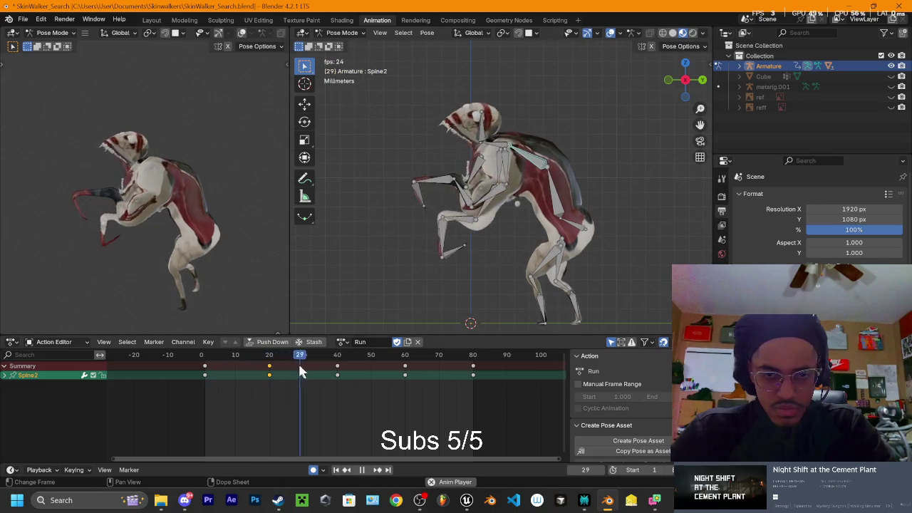
key("space")
key("space")
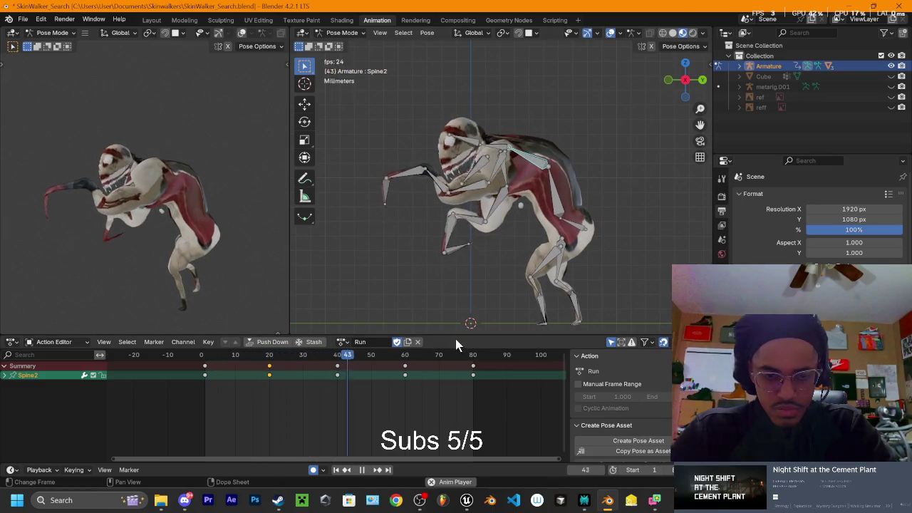
key("space")
left_click_drag(411, 360, 405, 354)
key("r")
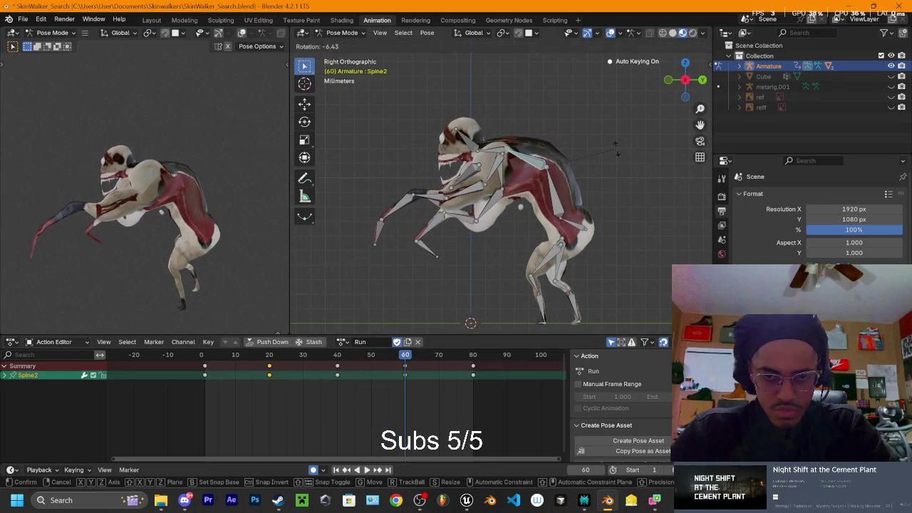
left_click(619, 175)
Step: Play back the Run action to review the spine motion and save SkinWalker_Search.blend
key("space")
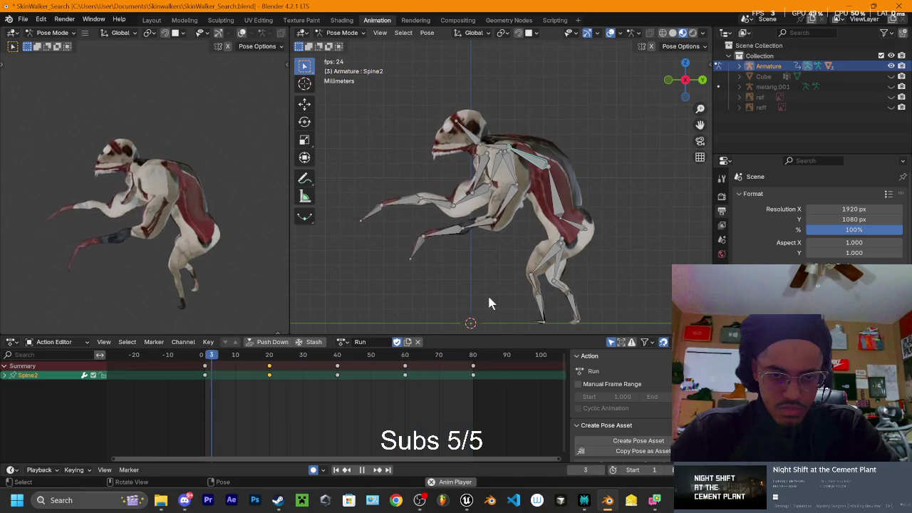
key("space")
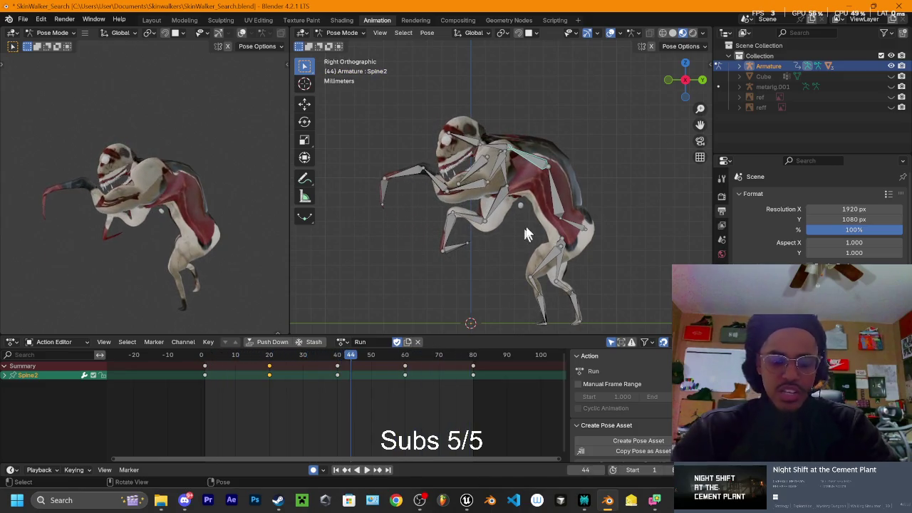
key("ctrl+s")
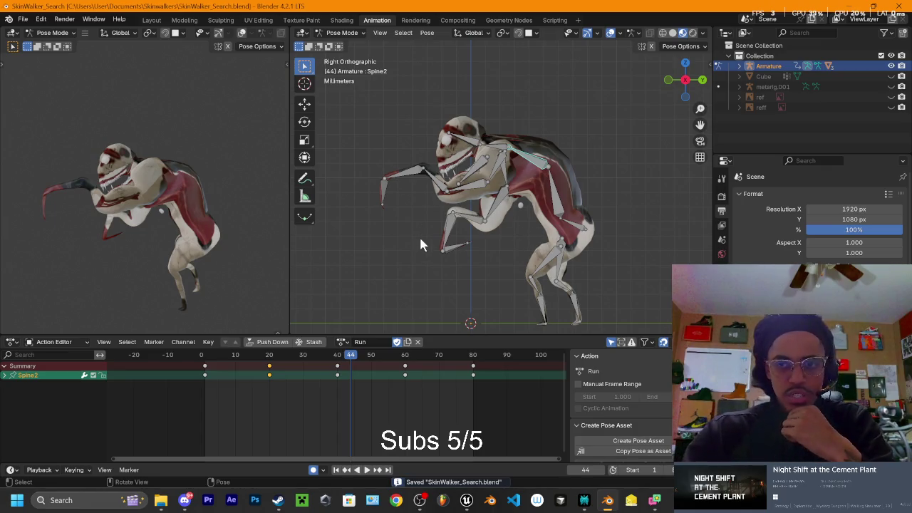
mouse_move(394, 187)
middle_mouse_down()
mouse_move(412, 175)
mouse_move(484, 189)
middle_mouse_up()
middle_click_drag(506, 217, 541, 214)
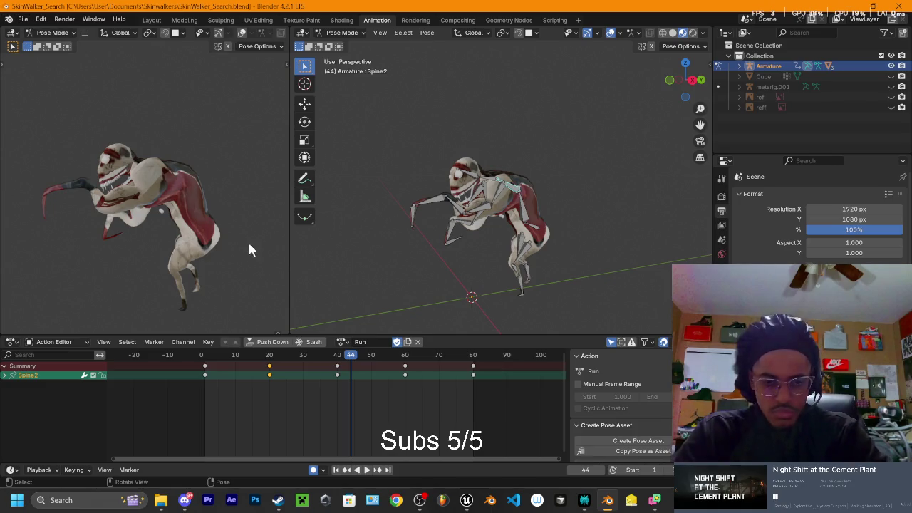
key("space")
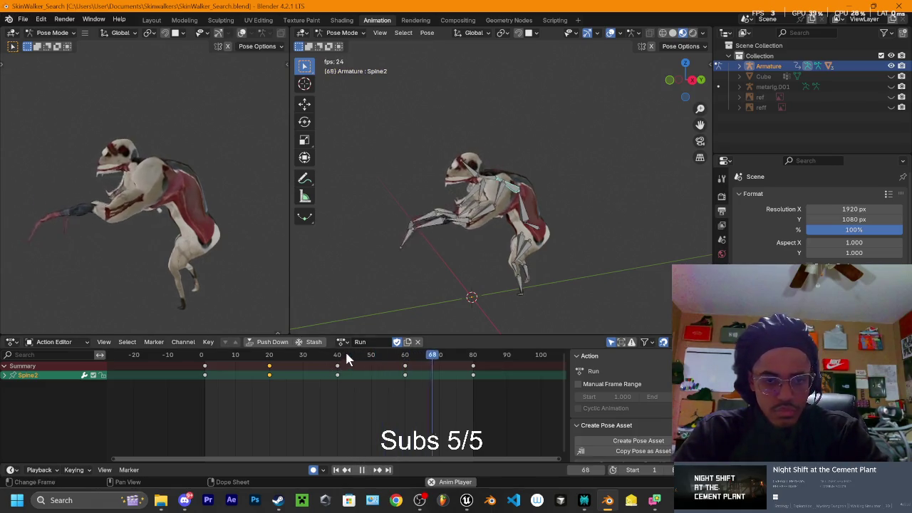
left_click_drag(324, 355, 321, 354)
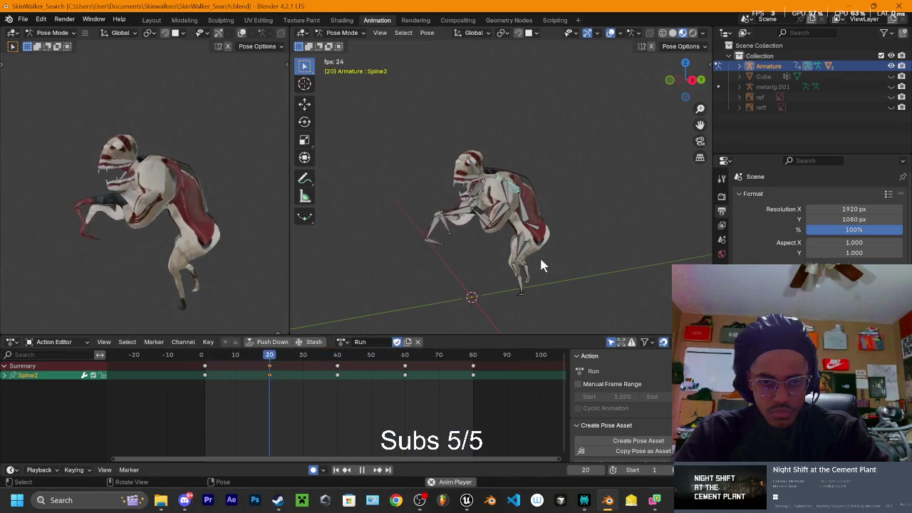
key("space")
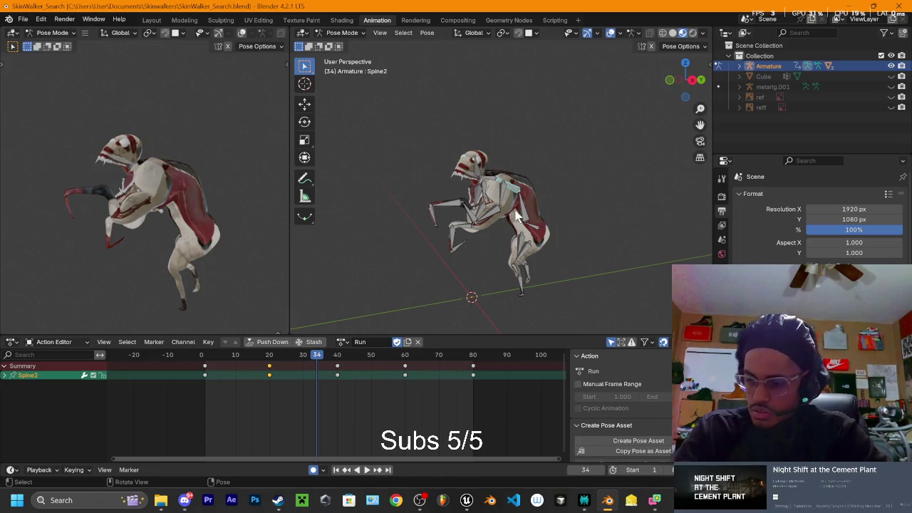
left_click(24, 19)
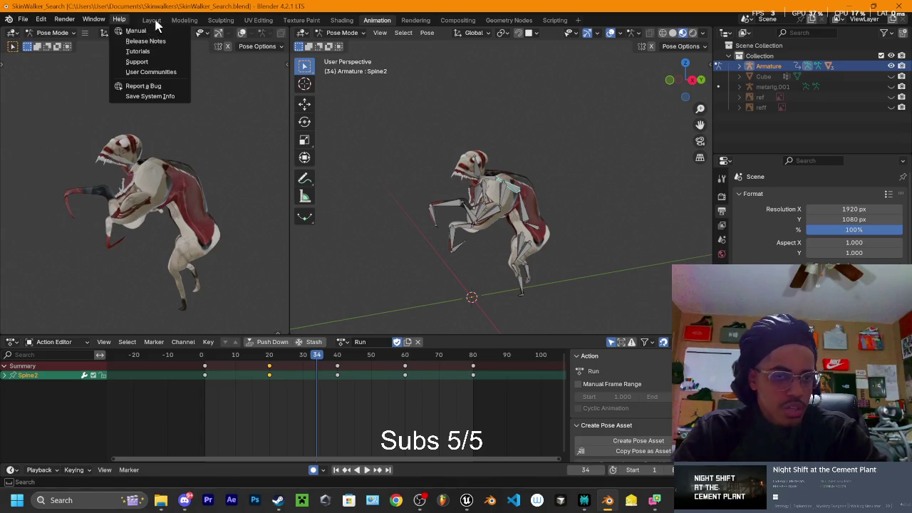
left_click(149, 20)
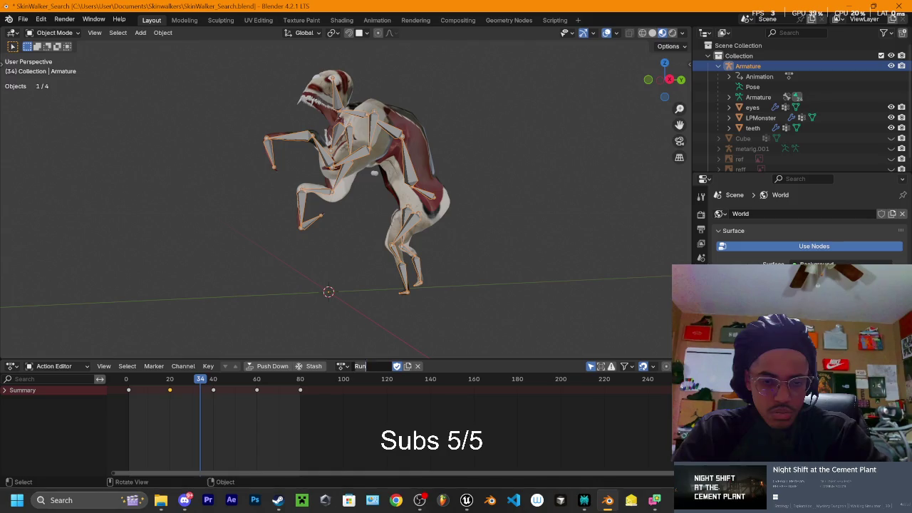
Step: Rename the 'Run' action to 'Search', save the blend file and select the Armature
key("BackSpace")
key("BackSpace")
key("BackSpace")
type("search")
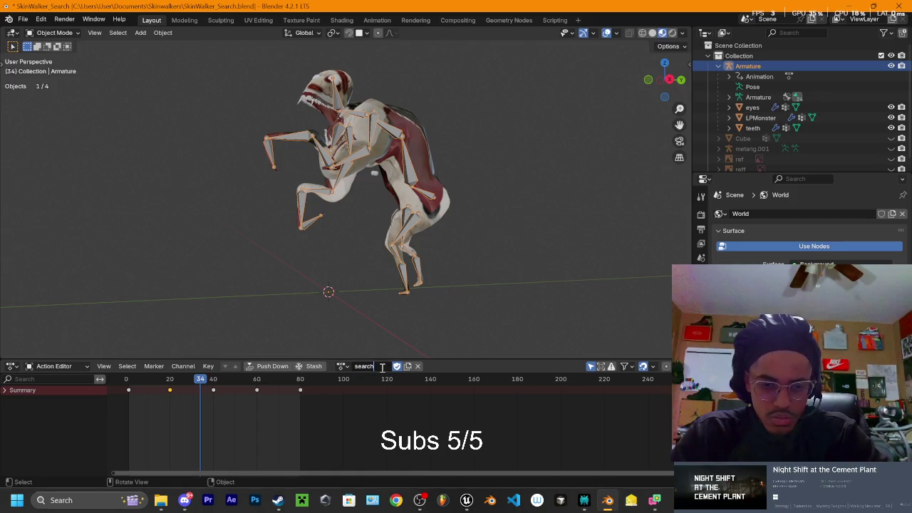
key("Return")
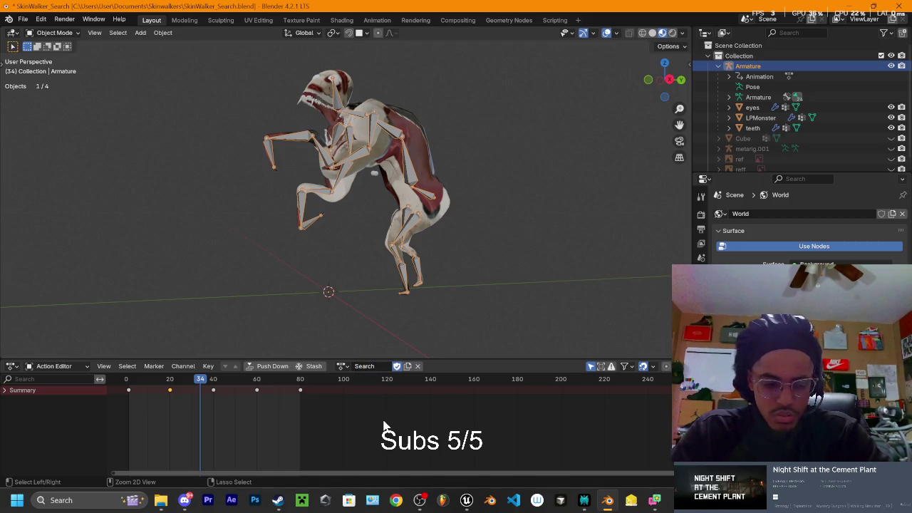
key("ctrl+s")
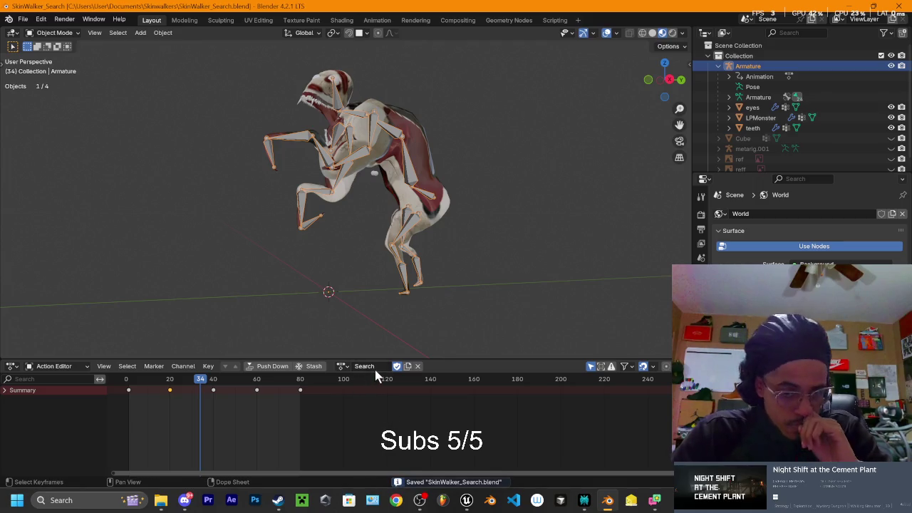
left_click(754, 67)
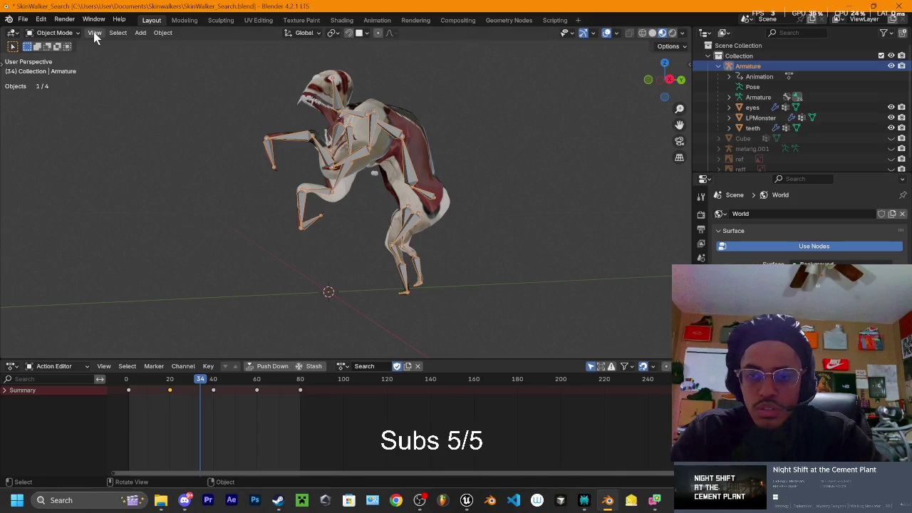
left_click(23, 20)
mouse_move(40, 175)
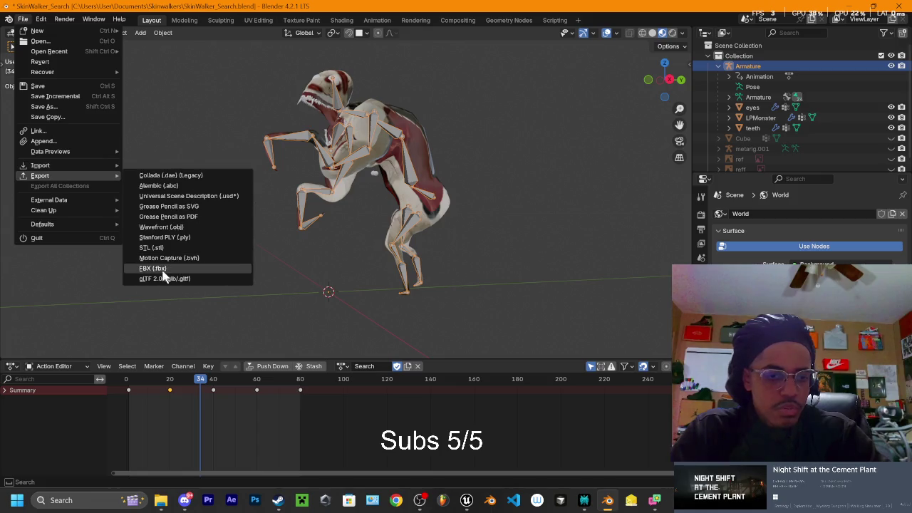
Step: Start an FBX export using the saved armature-only preset
left_click(171, 270)
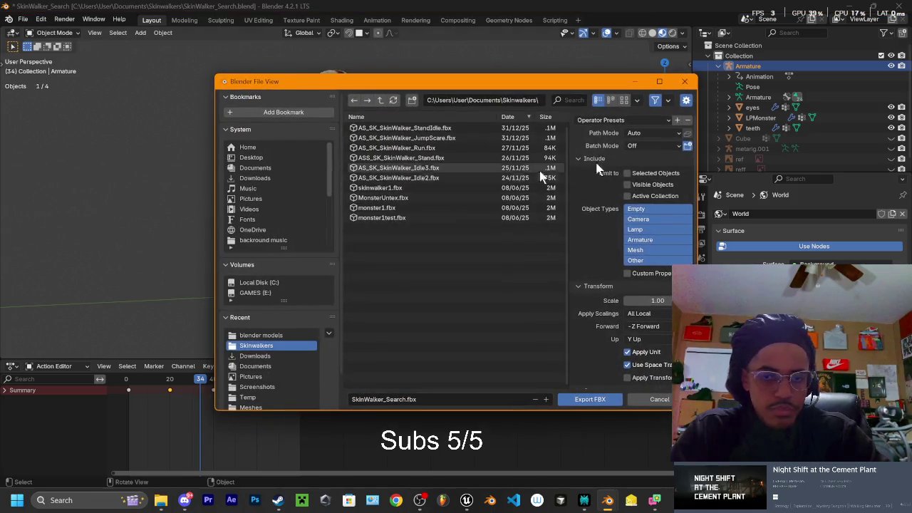
left_click(606, 120)
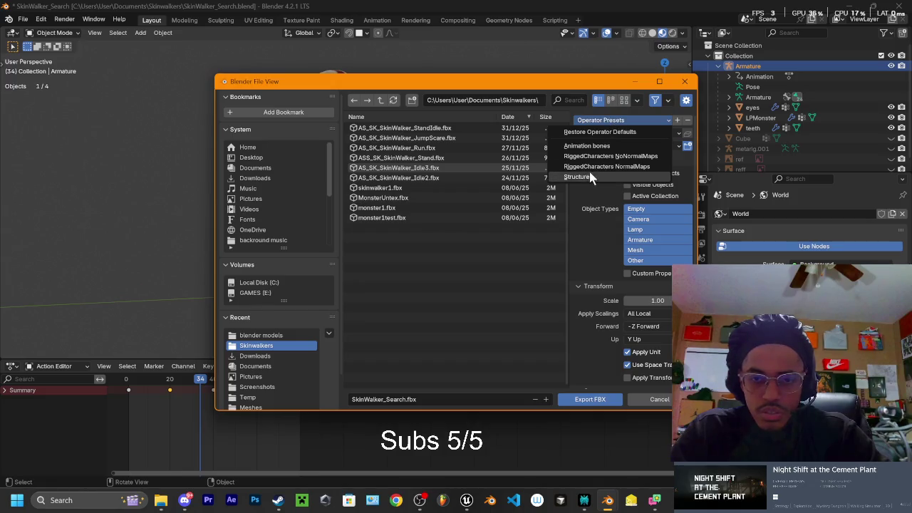
left_click(597, 153)
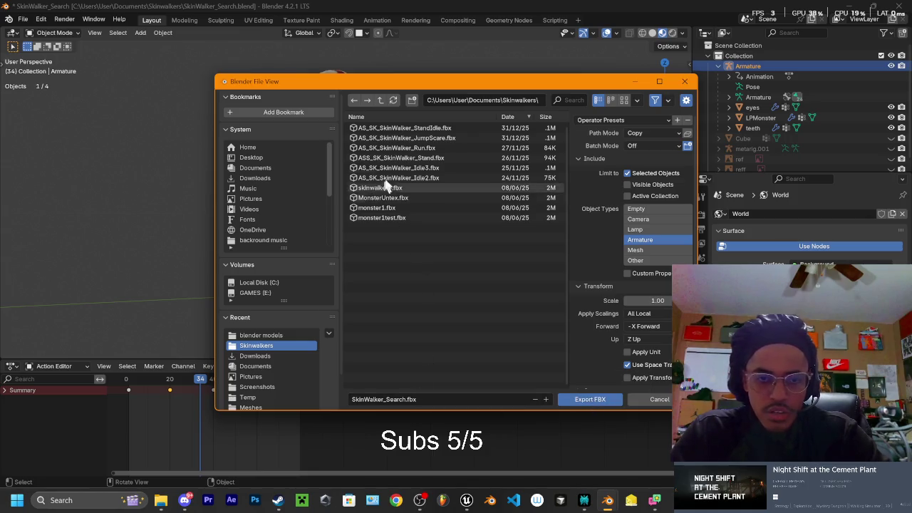
Step: Name the file AS_SK_SkinWalker_Search.fbx, apply transforms and export it to Skinwalkers
left_click(419, 148)
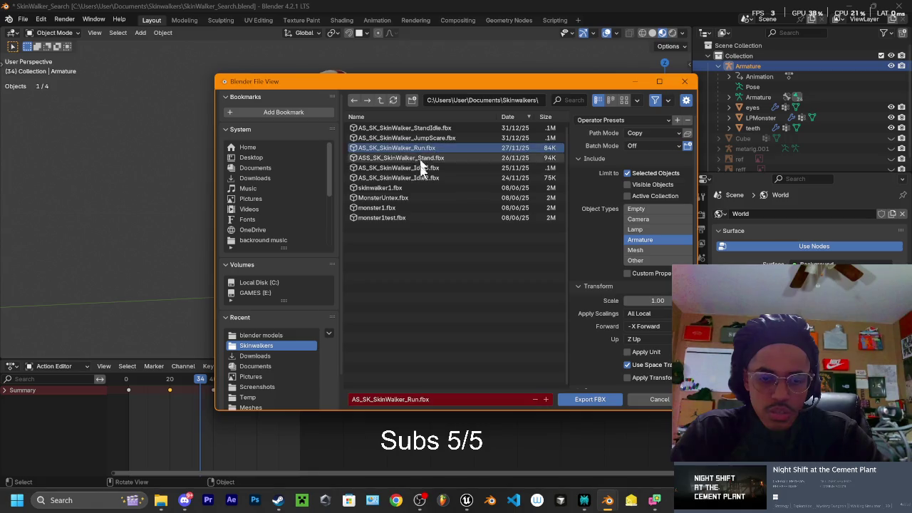
left_click(417, 396)
left_click(418, 398)
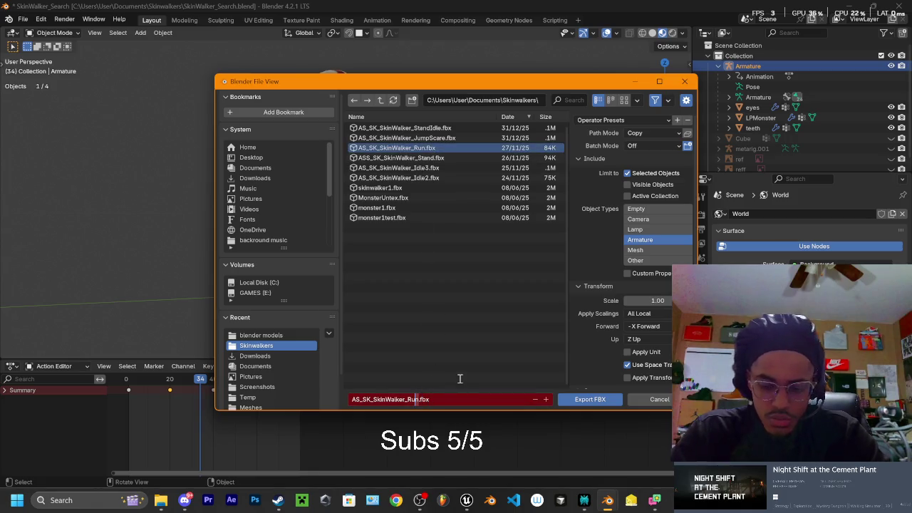
type("Searc")
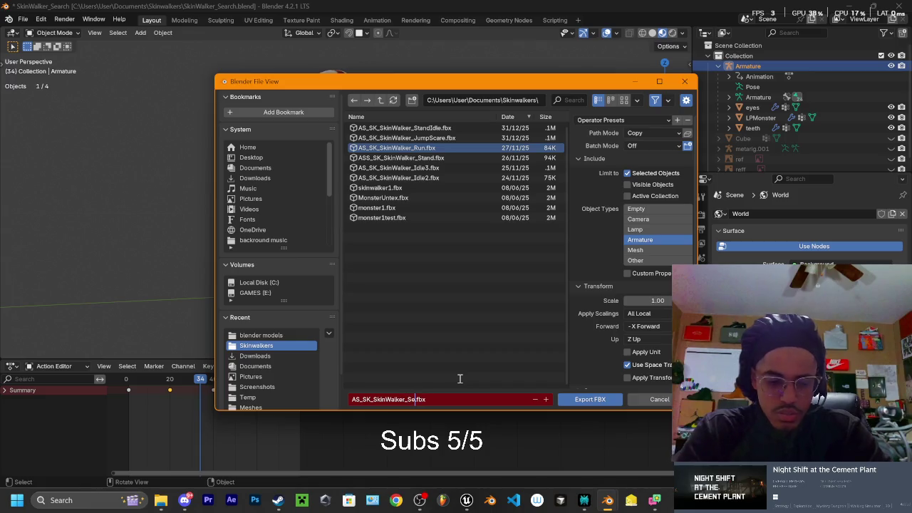
type("h")
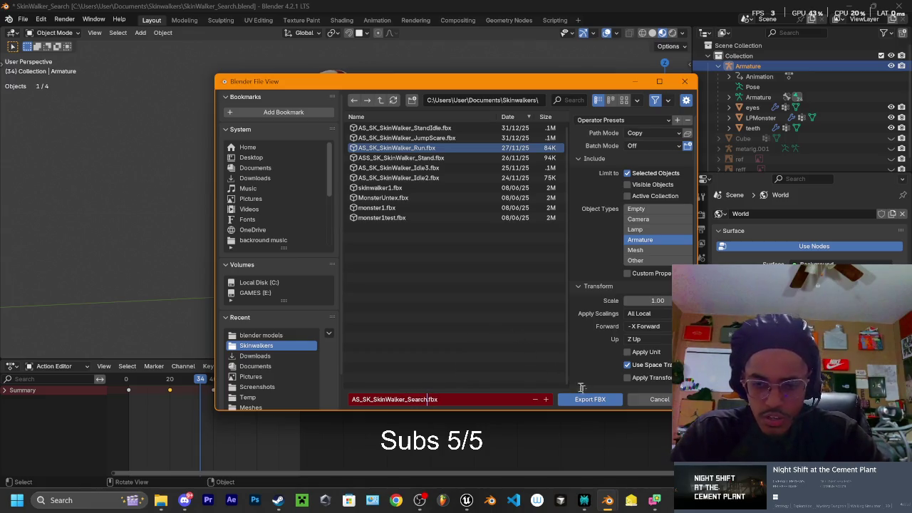
left_click(604, 120)
left_click(597, 152)
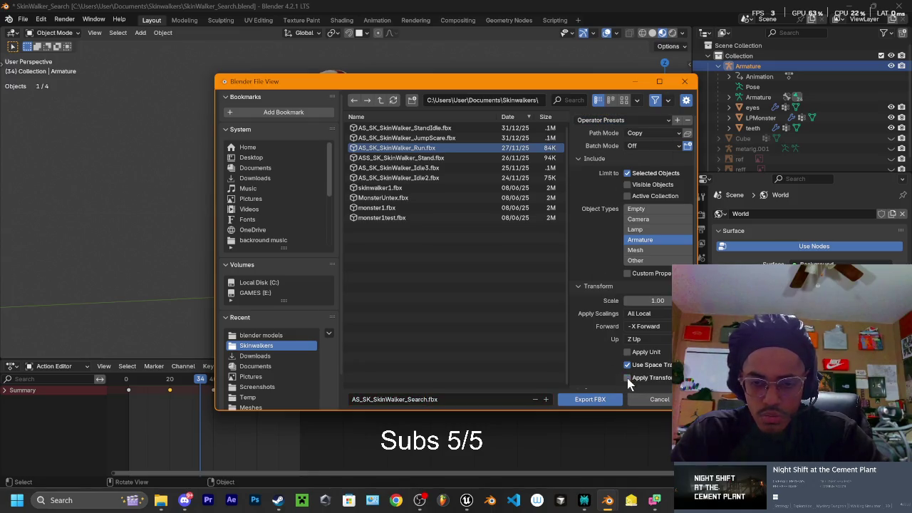
left_click(589, 401)
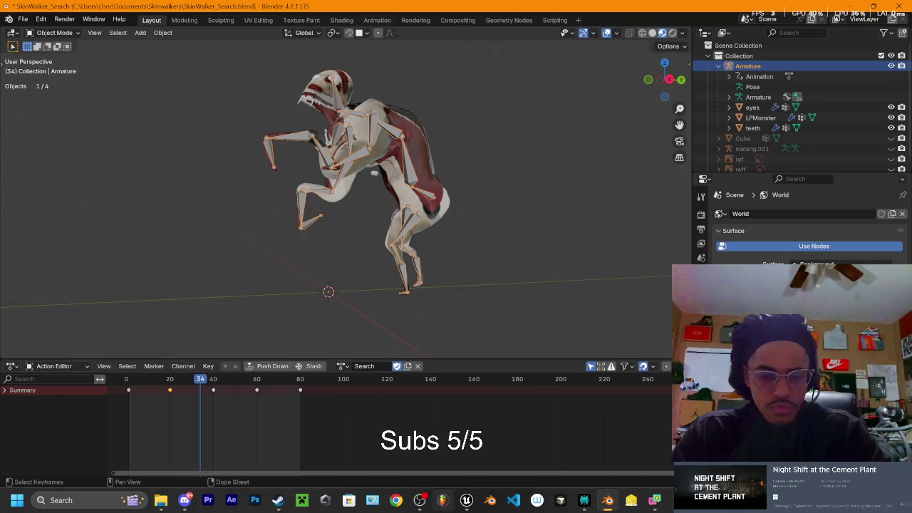
left_click(466, 500)
Step: Open the Monster > Animation folder holding the skinwalker animation sequences in the Content Browser
left_click(50, 478)
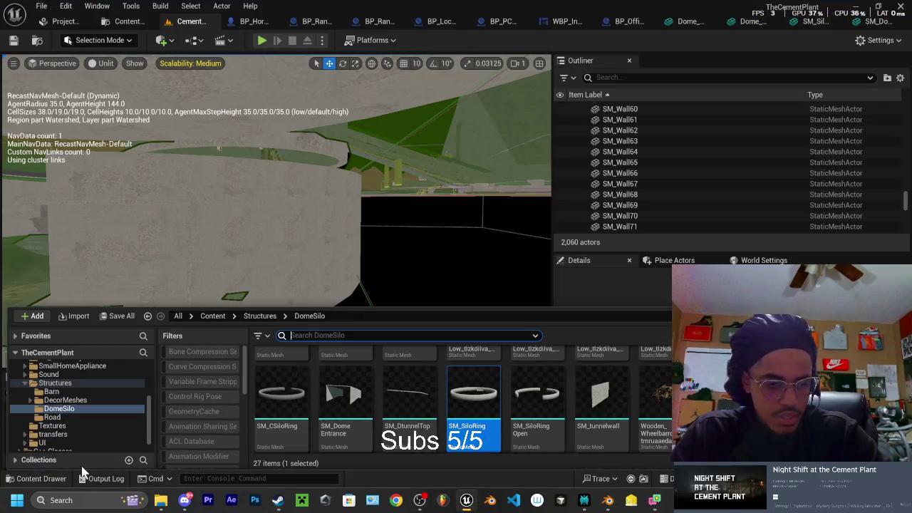
scroll(79, 407, "up", 10)
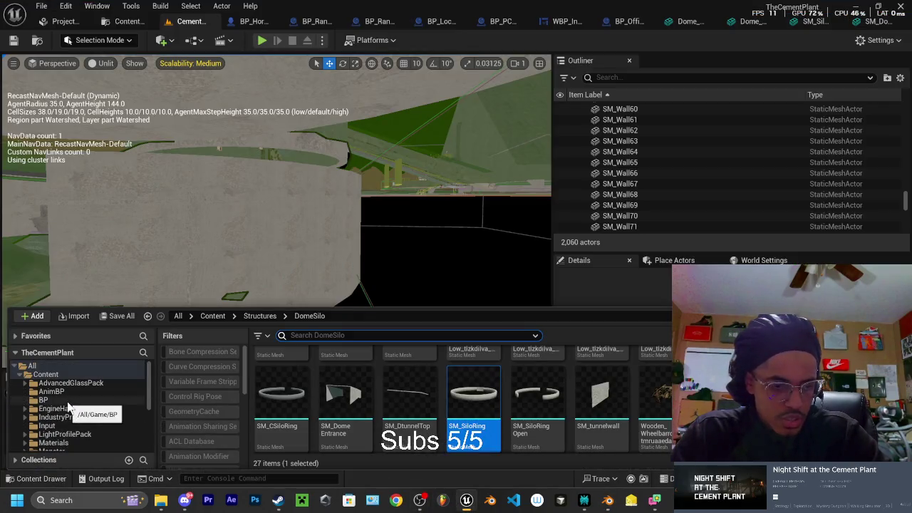
left_click(57, 392)
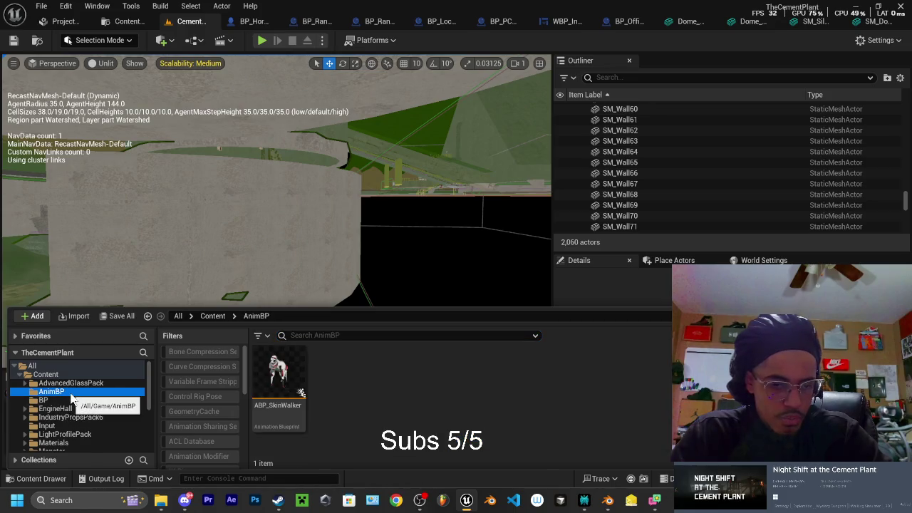
scroll(79, 396, "down", 1)
left_click(51, 434)
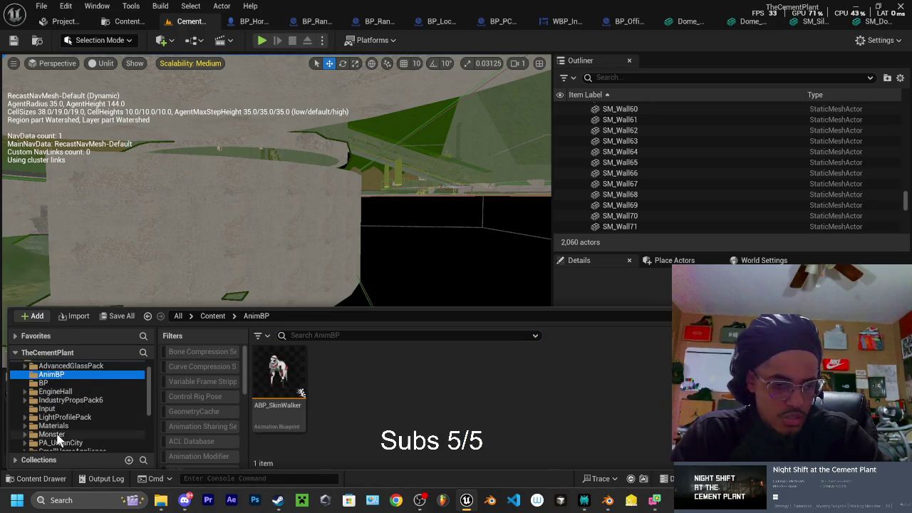
double_click(267, 392)
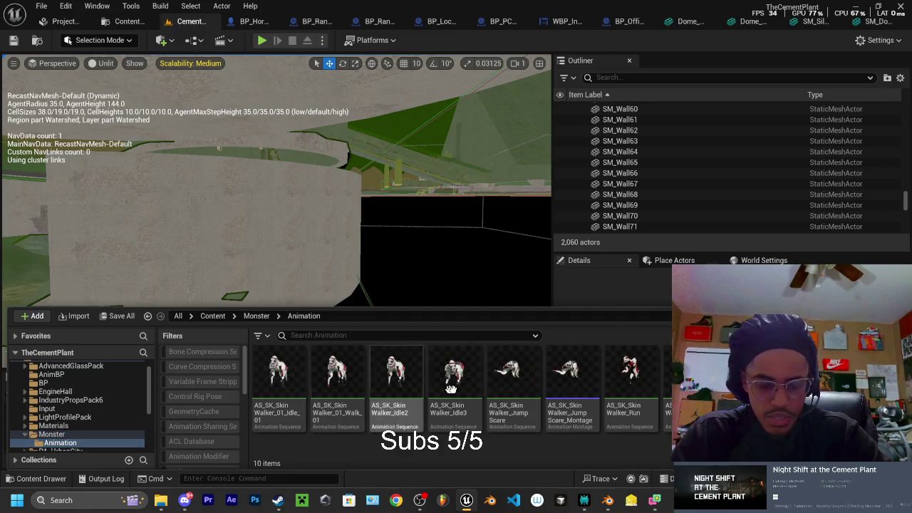
left_click(160, 499)
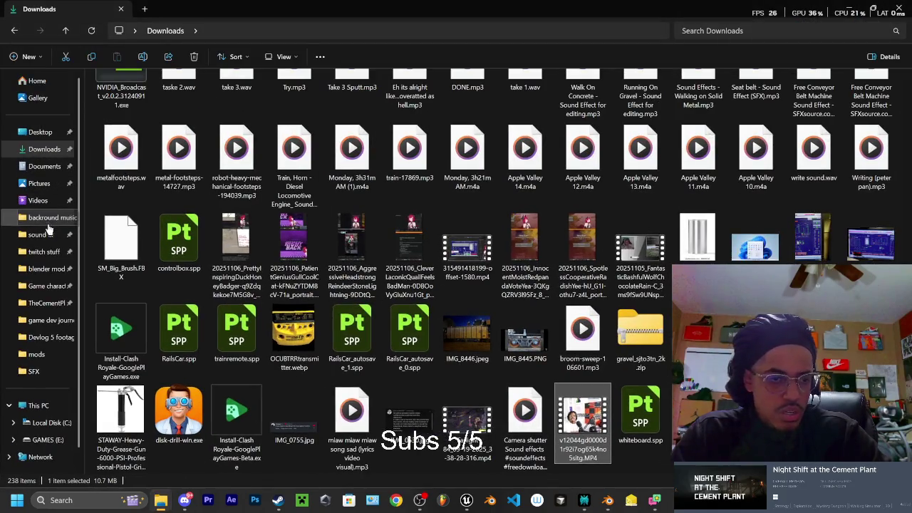
Step: Select AS_SK_SkinWalker_Search.fbx in Documents > Skinwalkers and place Explorer beside Unreal
left_click(41, 170)
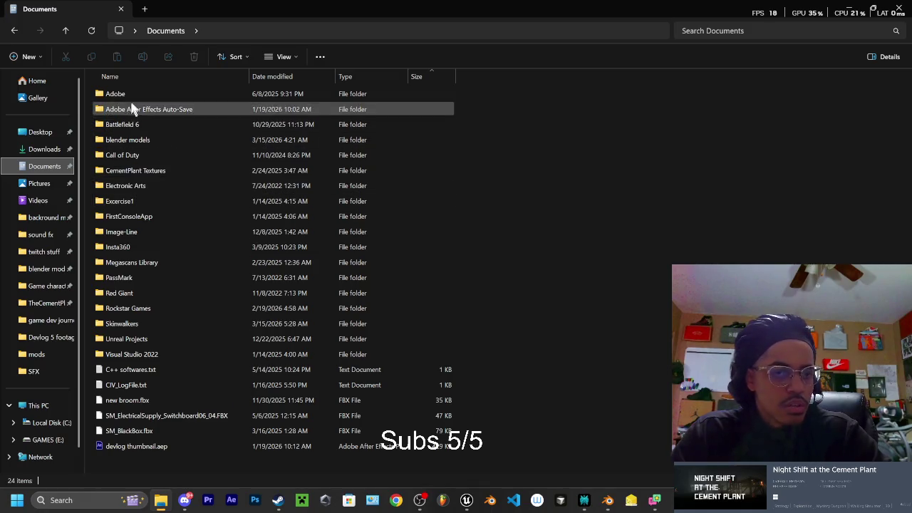
double_click(159, 139)
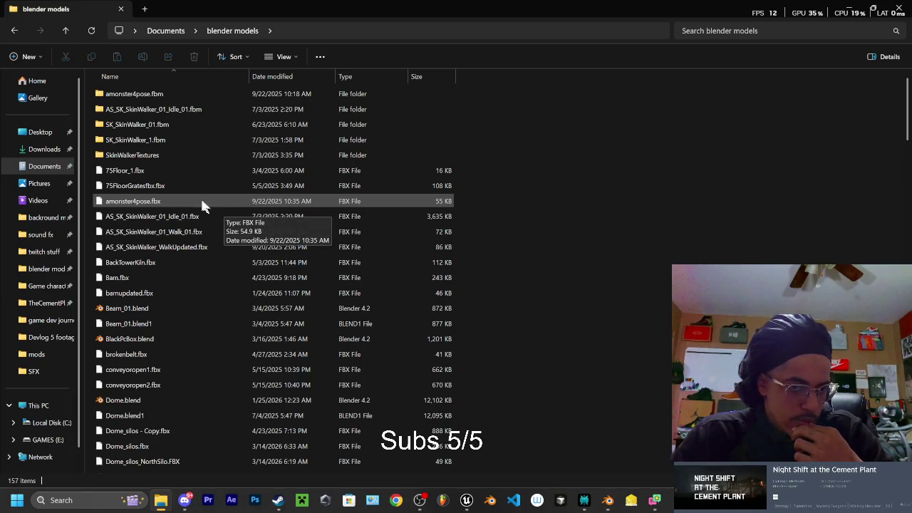
left_click(14, 31)
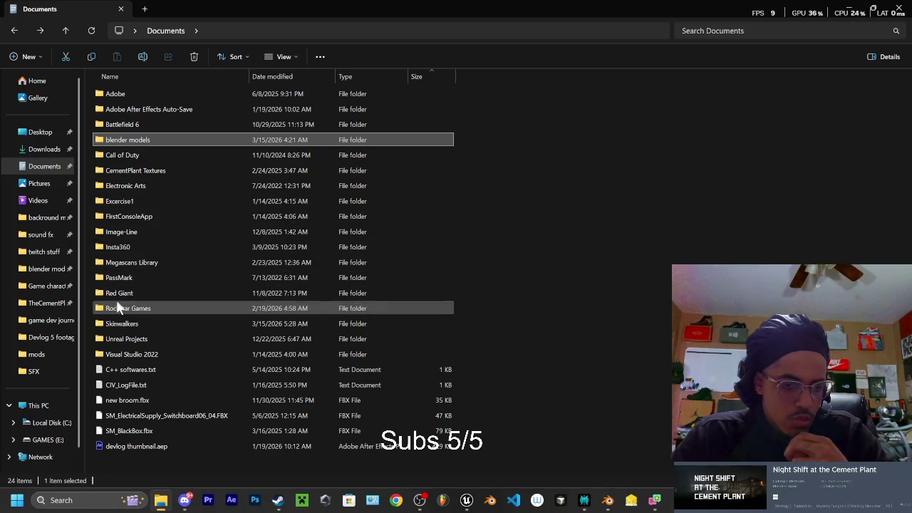
double_click(119, 323)
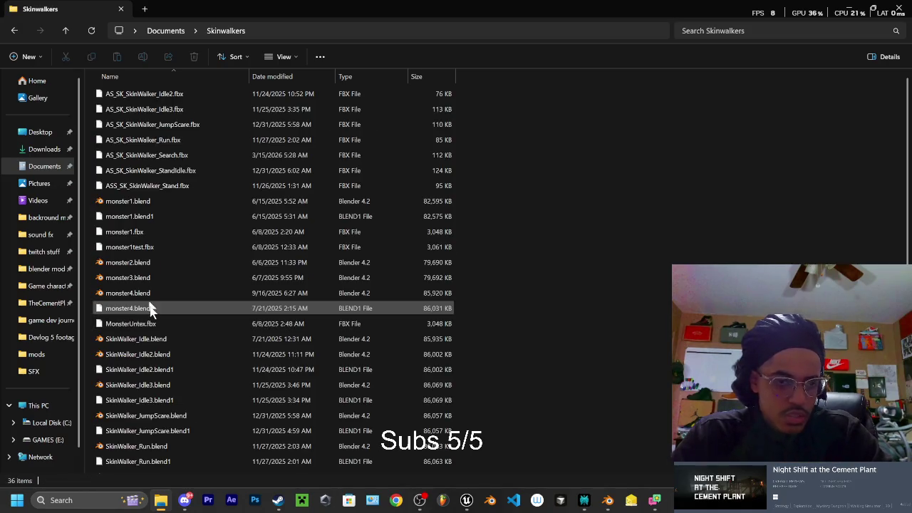
left_click(164, 154)
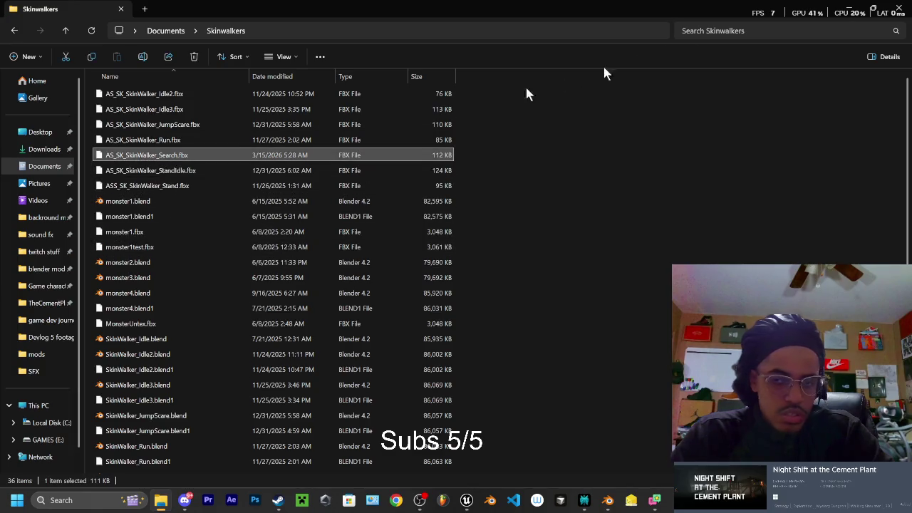
left_click(872, 11)
left_click_drag(538, 72, 782, 84)
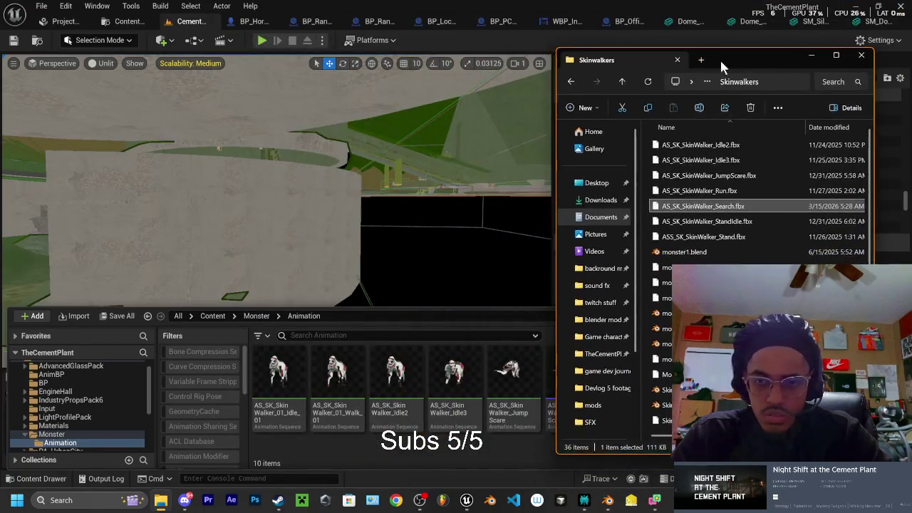
Step: Import the Search FBX into Monster > Animation on SK_SkinWalker_1_Skeleton, clearing the warnings
mouse_move(760, 187)
left_mouse_down()
mouse_move(651, 298)
mouse_move(464, 452)
left_mouse_up()
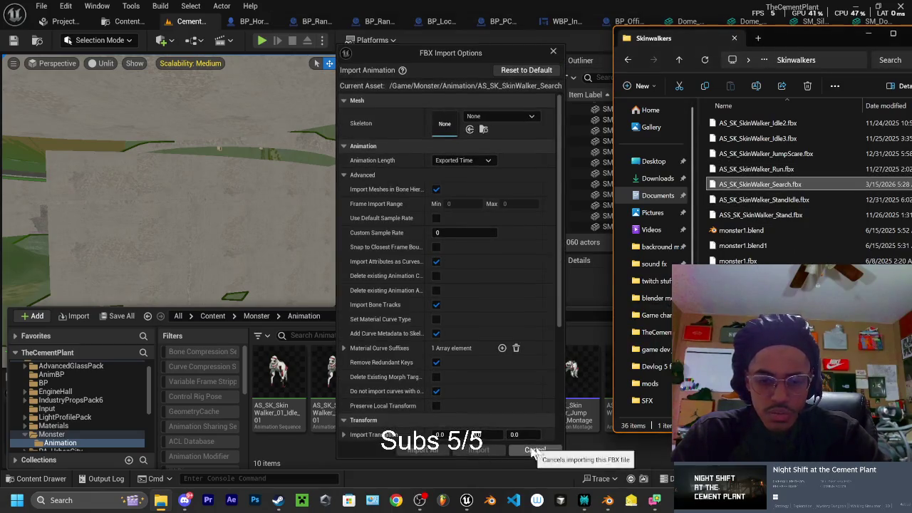
left_click(515, 114)
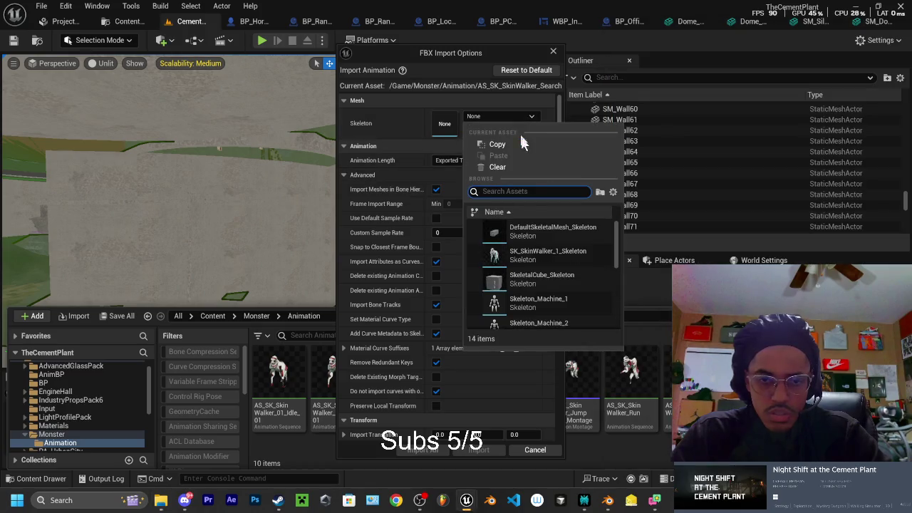
left_click(575, 250)
left_click(431, 450)
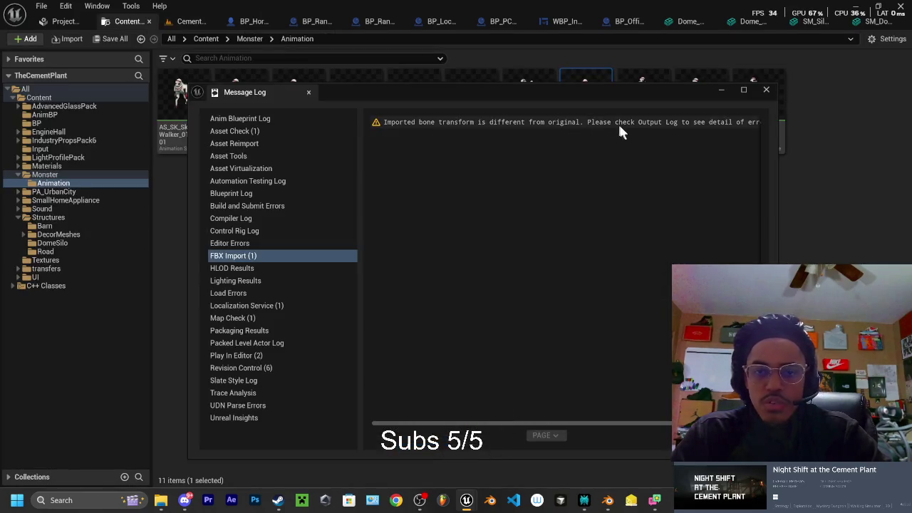
left_click(748, 436)
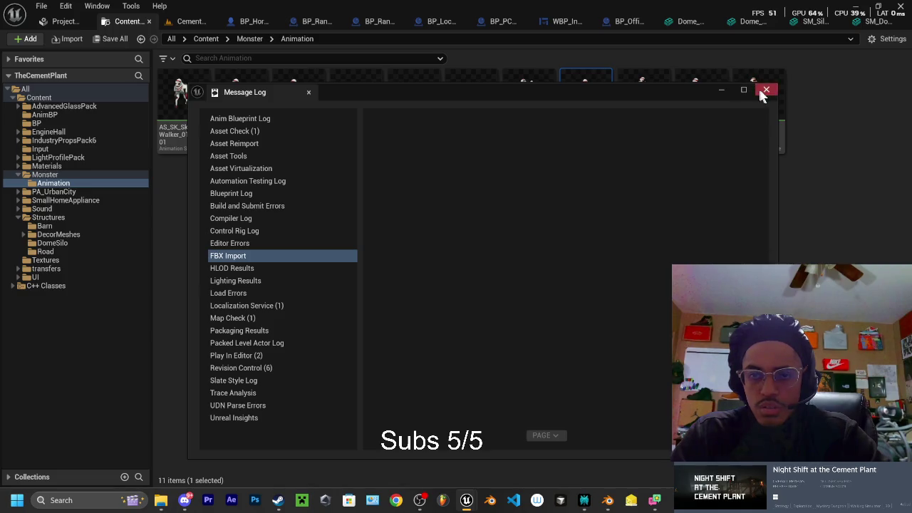
left_click(766, 91)
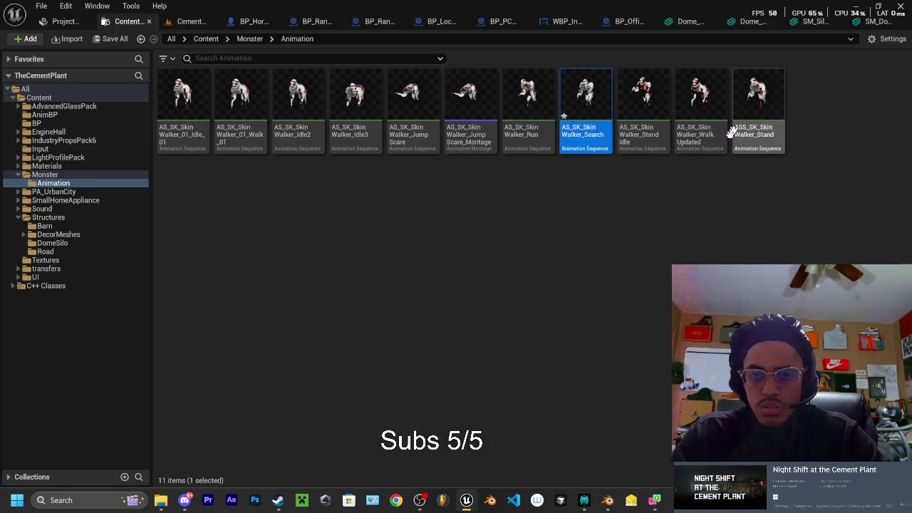
Step: Enable Loop on AS_SK_SkinWalker_Search and return to the main Content Browser
double_click(577, 128)
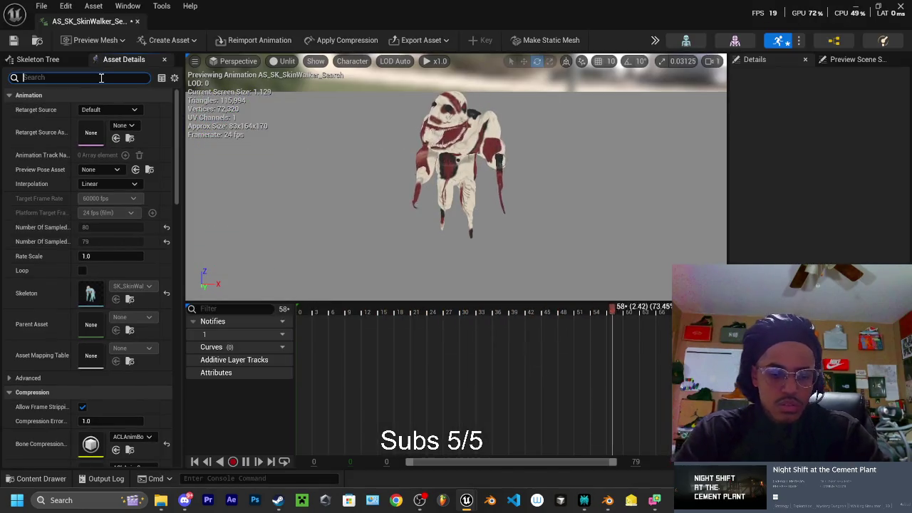
left_click(82, 270)
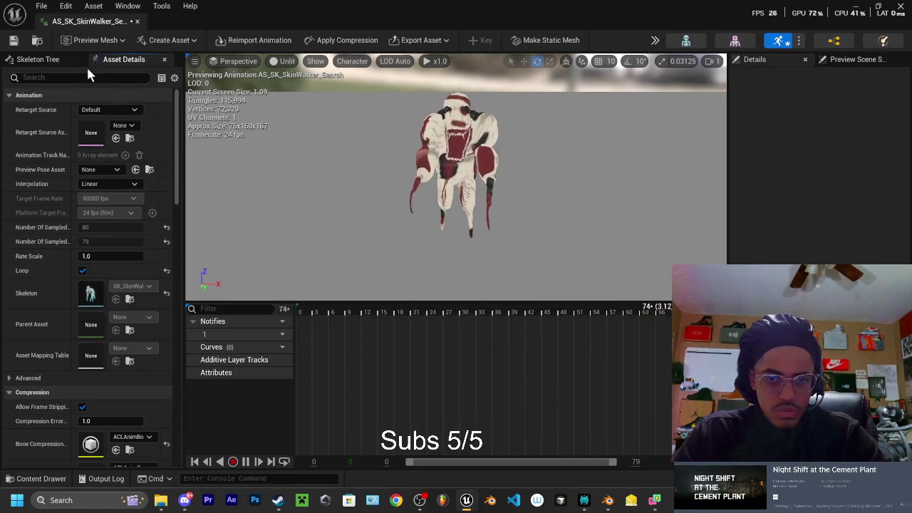
left_click(39, 41)
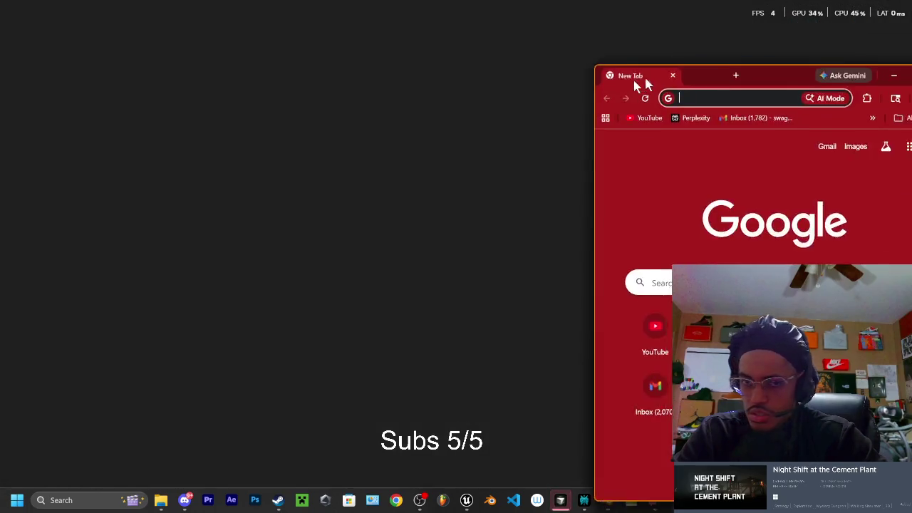
Step: Search Google Images for 'cool minecraftcrosshair' in a maximized Chrome window
left_click_drag(645, 74, 426, 60)
left_click(411, 73)
type("cool minecraftcr")
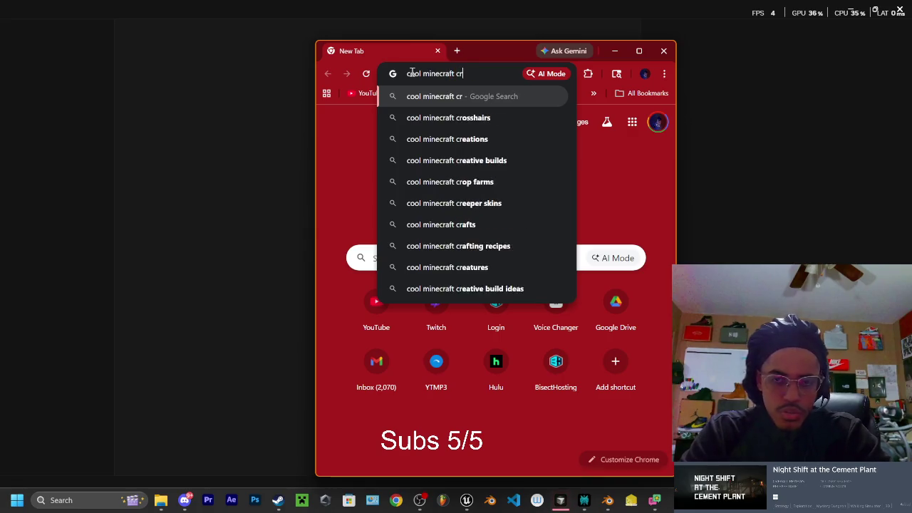
type("osshairs")
key("Return")
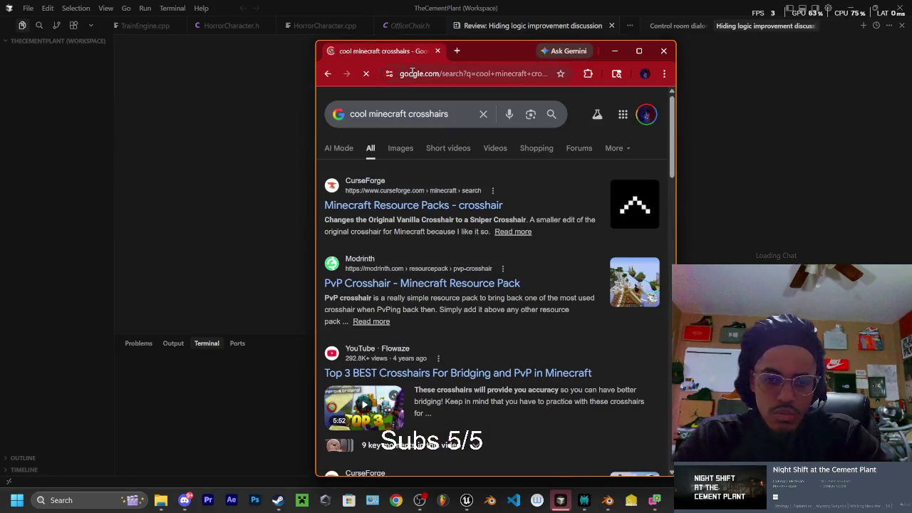
left_click(639, 51)
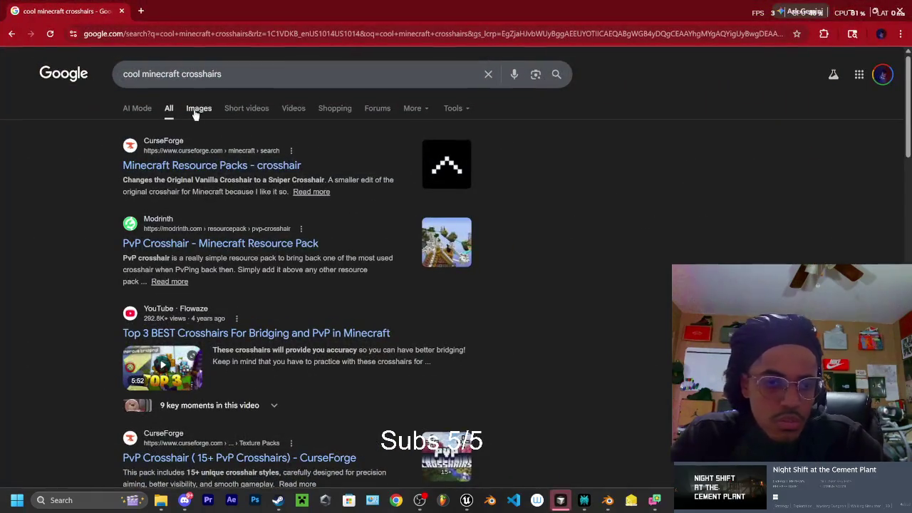
left_click(199, 110)
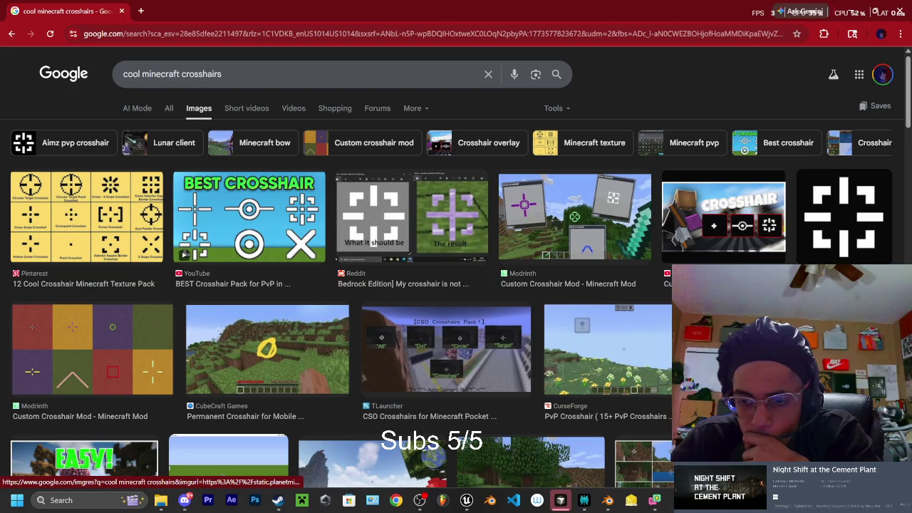
Step: Scroll through the crosshair image results and preview a CurseForge custom crosshairs image
scroll(381, 313, "down", 2)
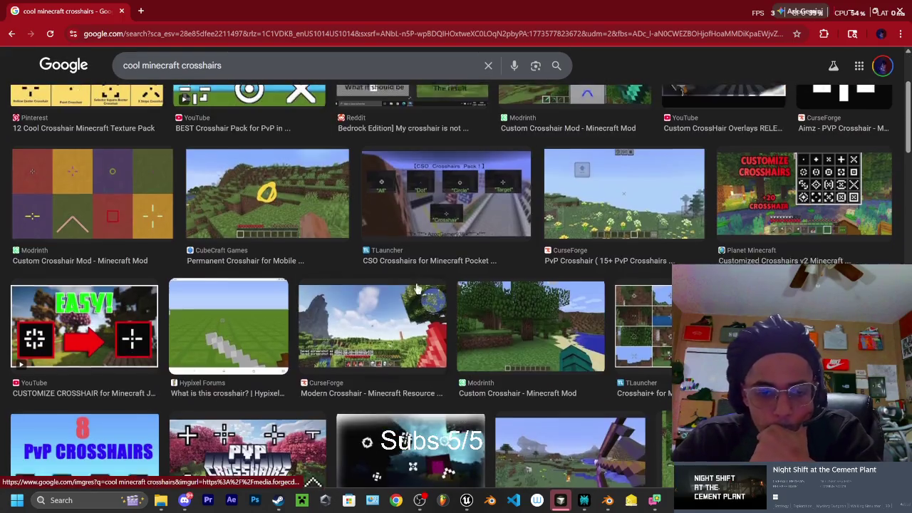
scroll(366, 314, "down", 1)
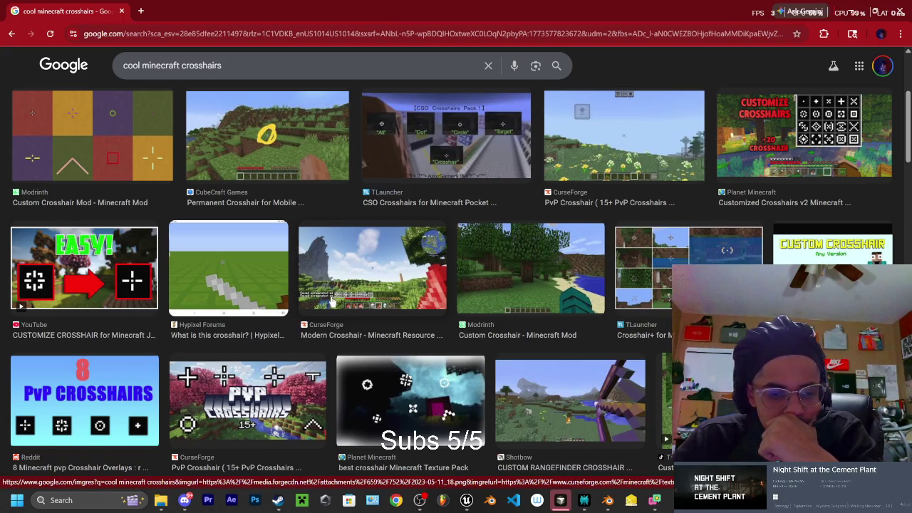
scroll(329, 297, "down", 1)
scroll(325, 297, "down", 1)
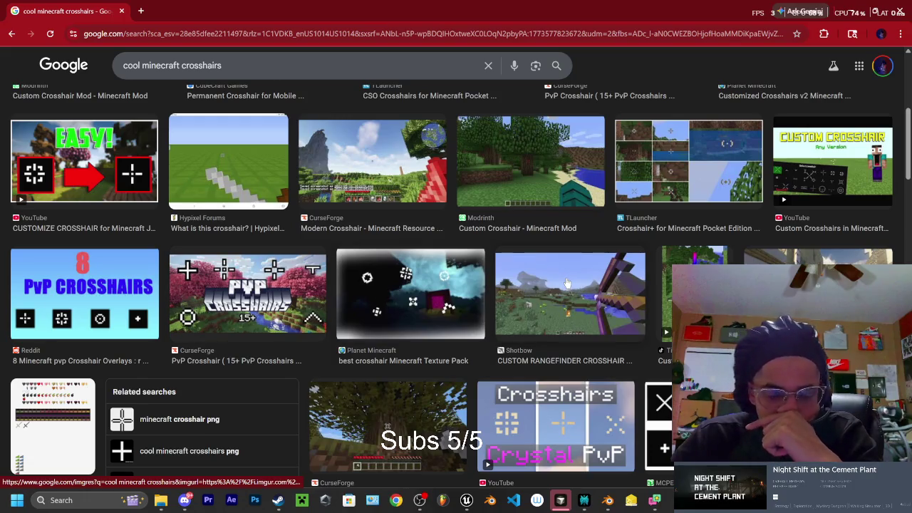
scroll(566, 288, "down", 1)
scroll(574, 235, "down", 1)
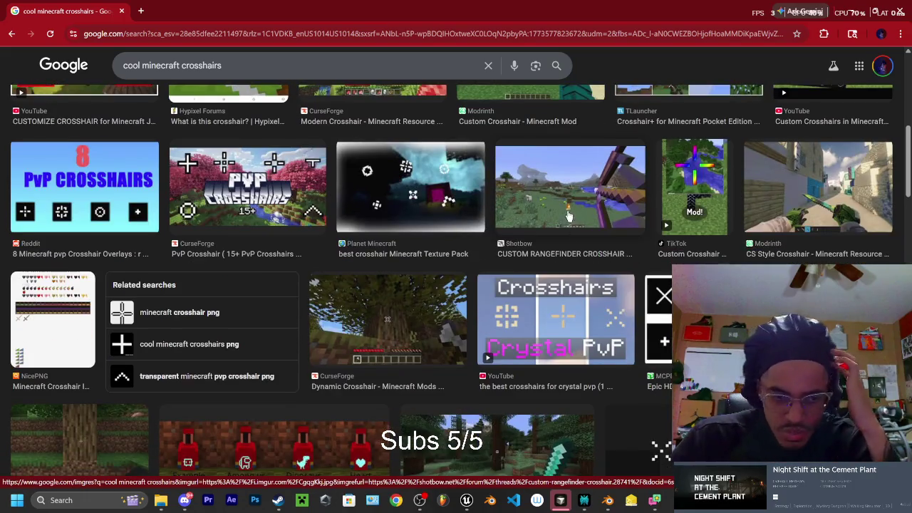
scroll(570, 217, "down", 1)
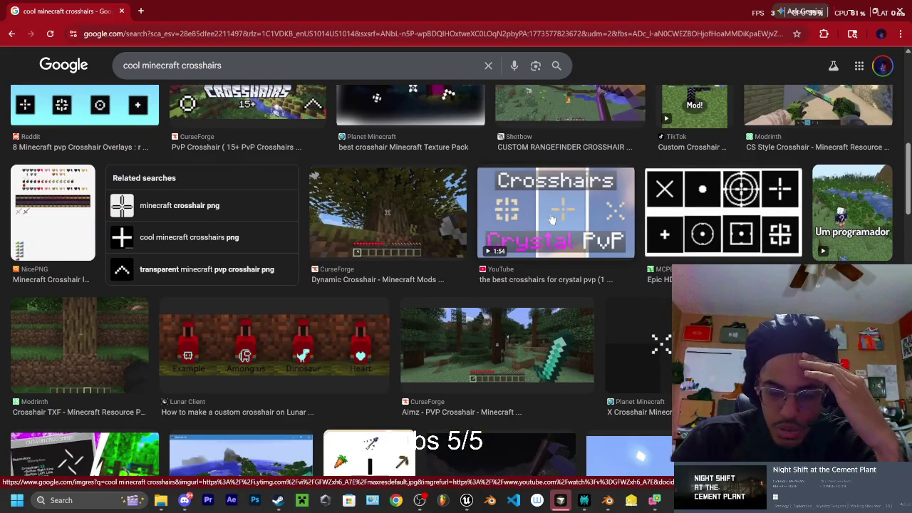
scroll(546, 225, "down", 1)
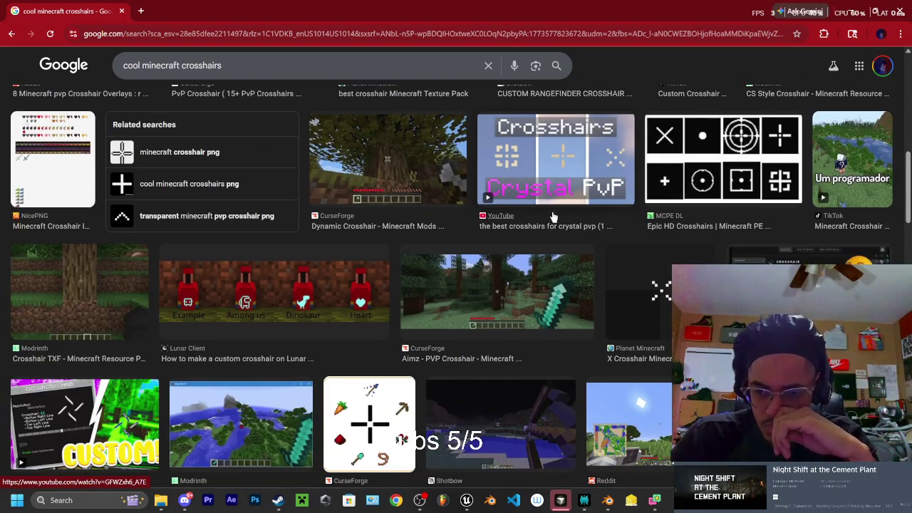
scroll(513, 216, "down", 2)
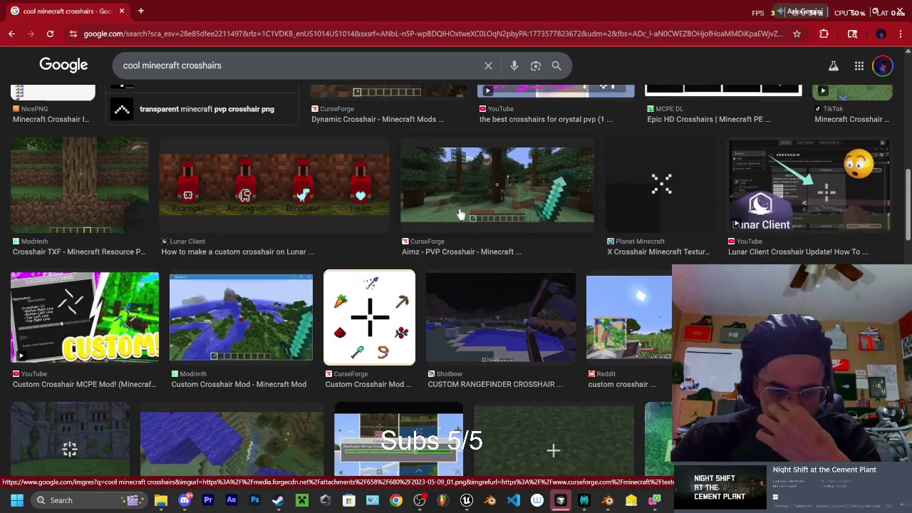
scroll(427, 216, "down", 2)
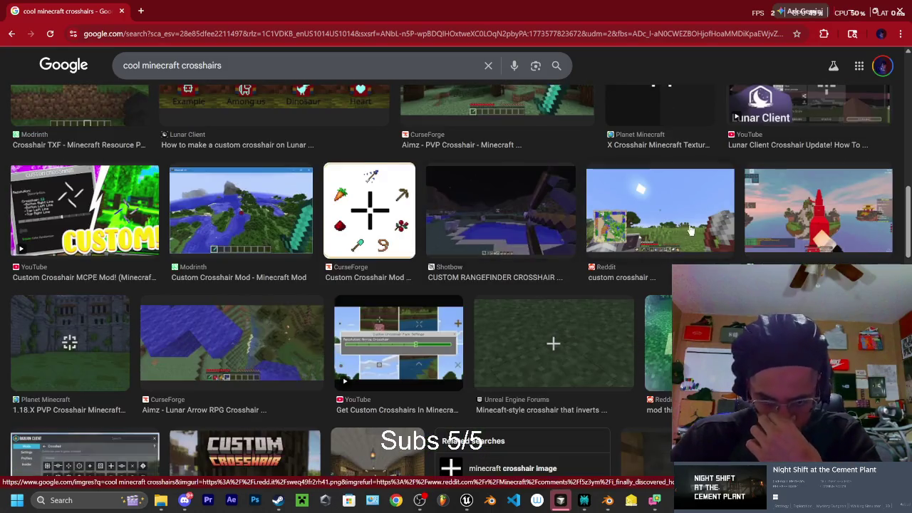
scroll(613, 225, "down", 2)
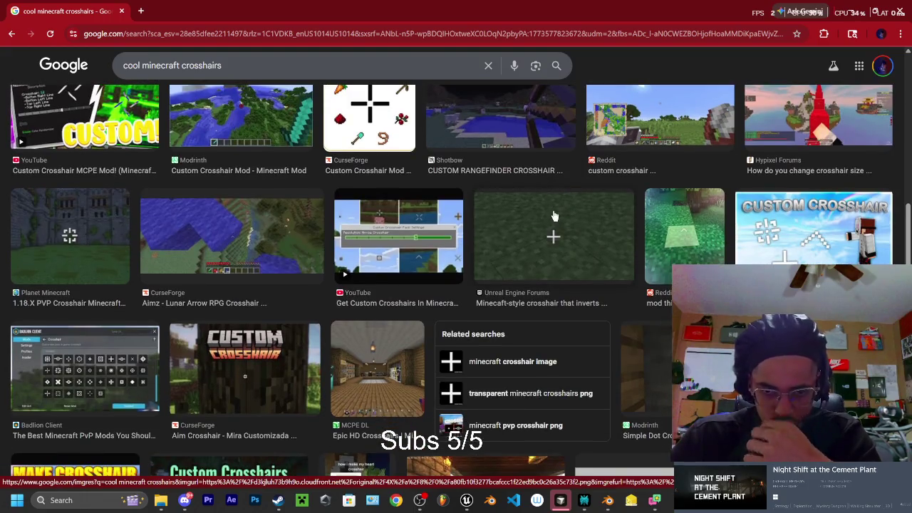
scroll(508, 257, "down", 3)
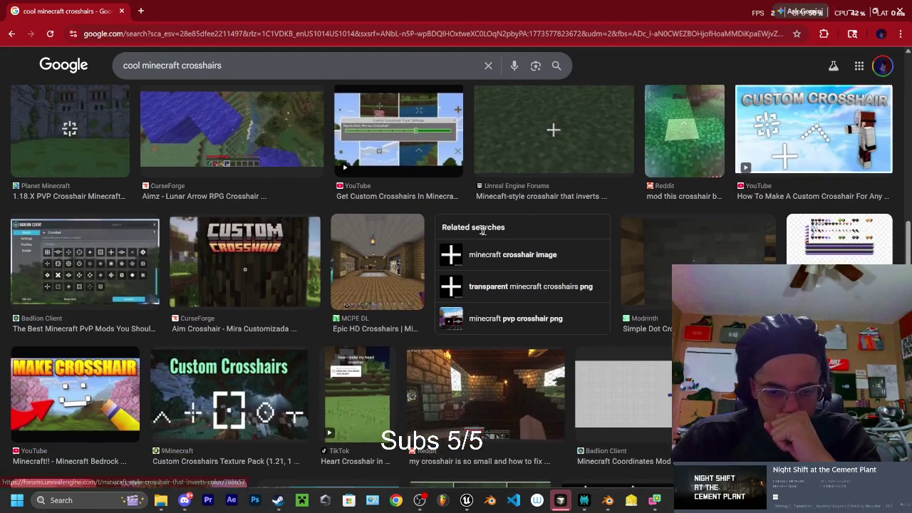
scroll(400, 226, "down", 1)
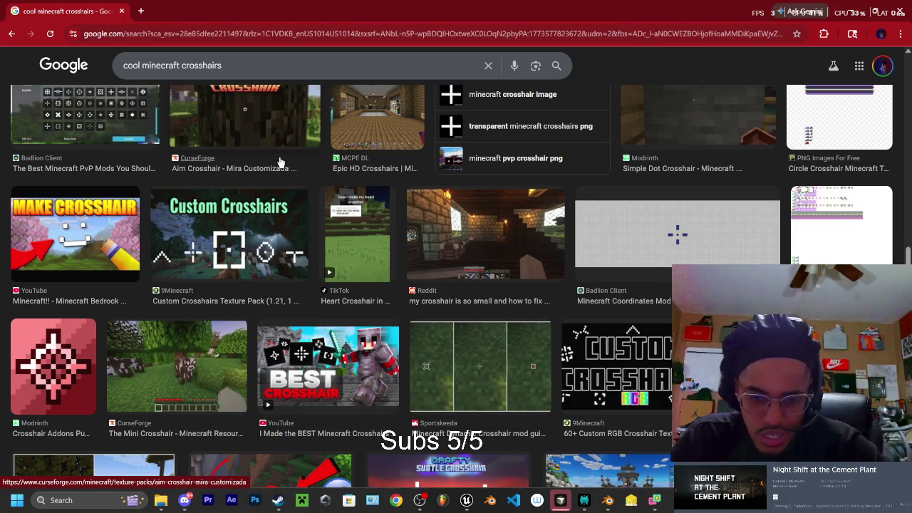
scroll(402, 226, "down", 1)
scroll(402, 226, "down", 1)
scroll(402, 225, "down", 1)
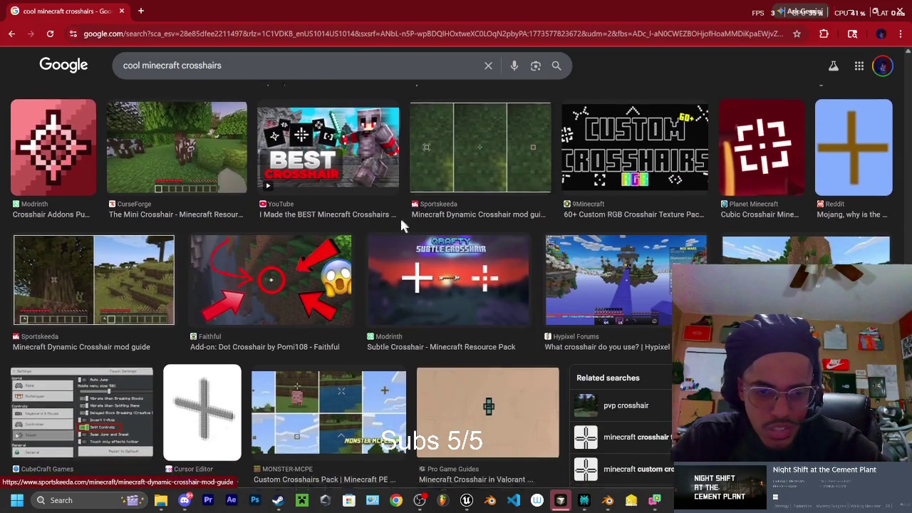
scroll(402, 225, "down", 1)
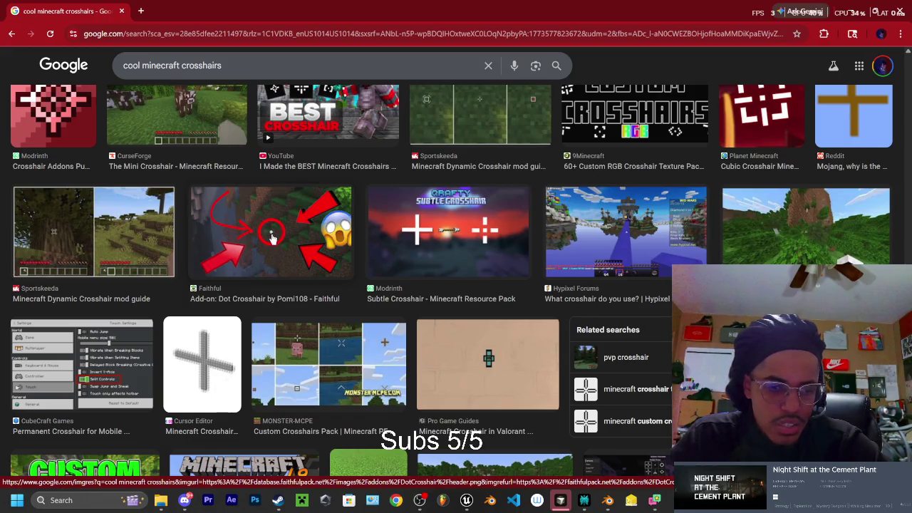
scroll(288, 226, "down", 1)
scroll(299, 221, "down", 1)
scroll(320, 214, "down", 1)
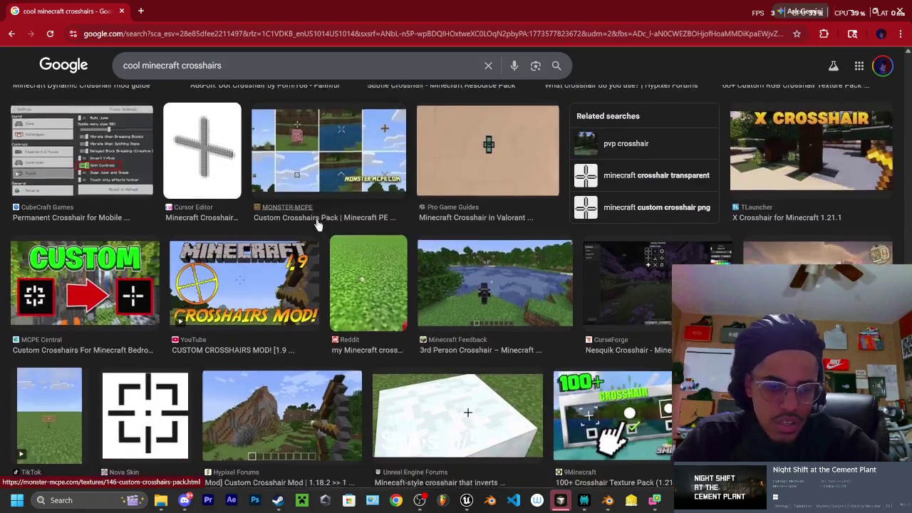
scroll(356, 204, "down", 2)
scroll(357, 205, "down", 1)
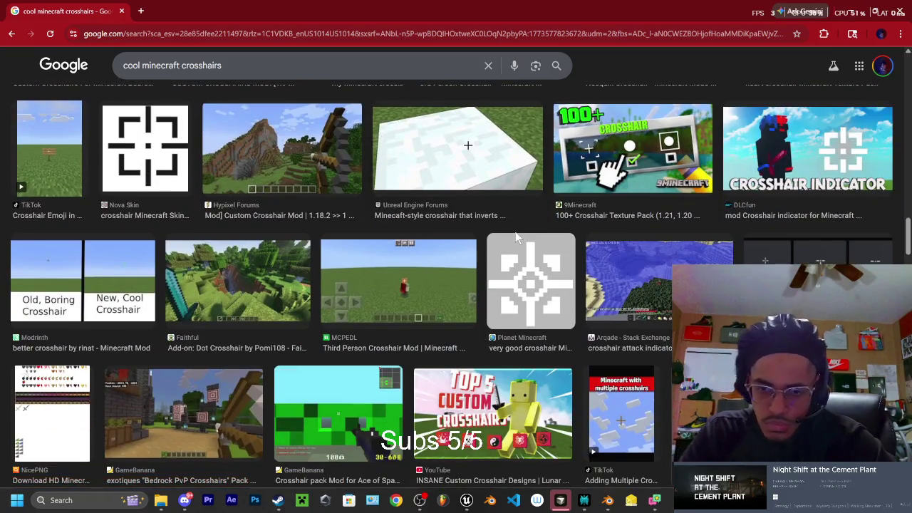
left_click(783, 251)
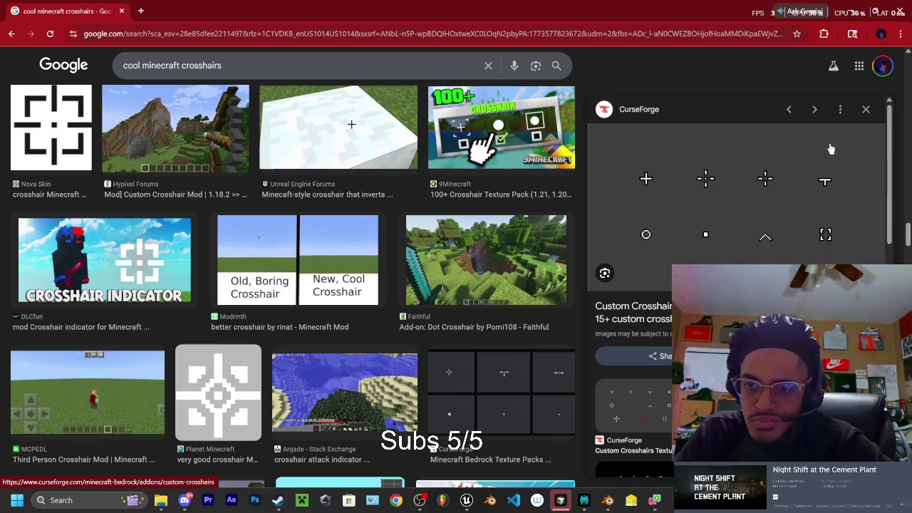
Step: Skim the CurseForge Custom Crosshairs Texture Pack page in a new tab, then close it for Cursor
left_click(629, 408)
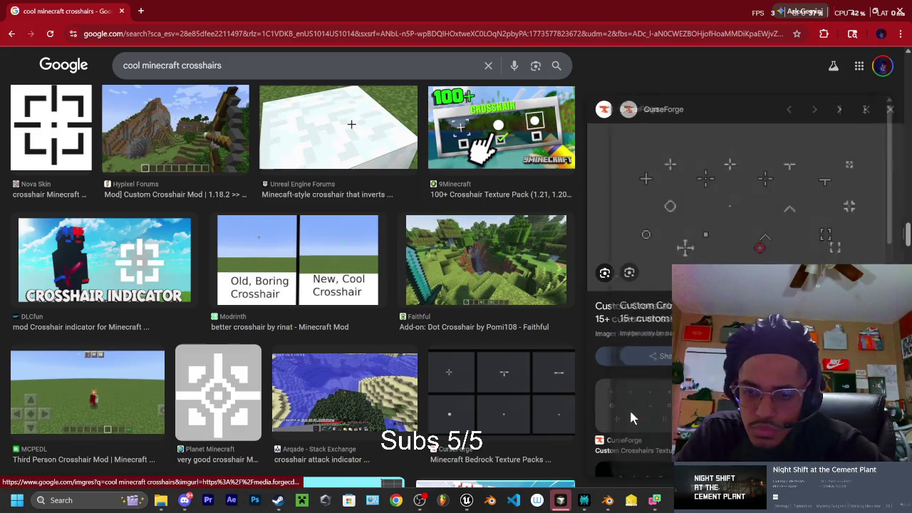
left_click(702, 211)
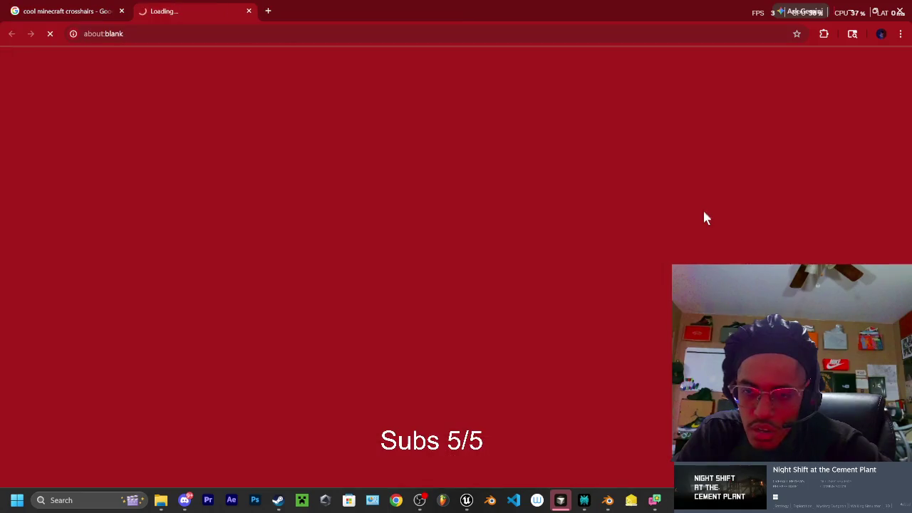
scroll(455, 175, "down", 2)
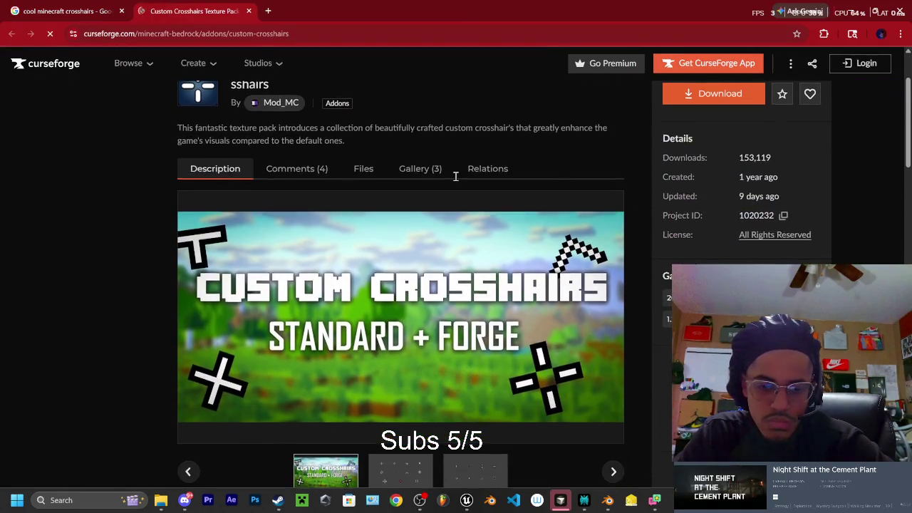
scroll(457, 178, "down", 1)
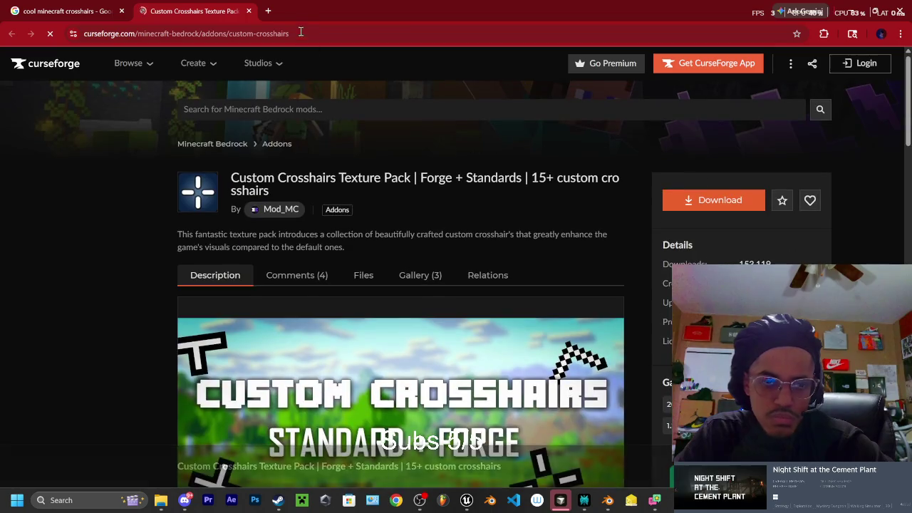
left_click(249, 10)
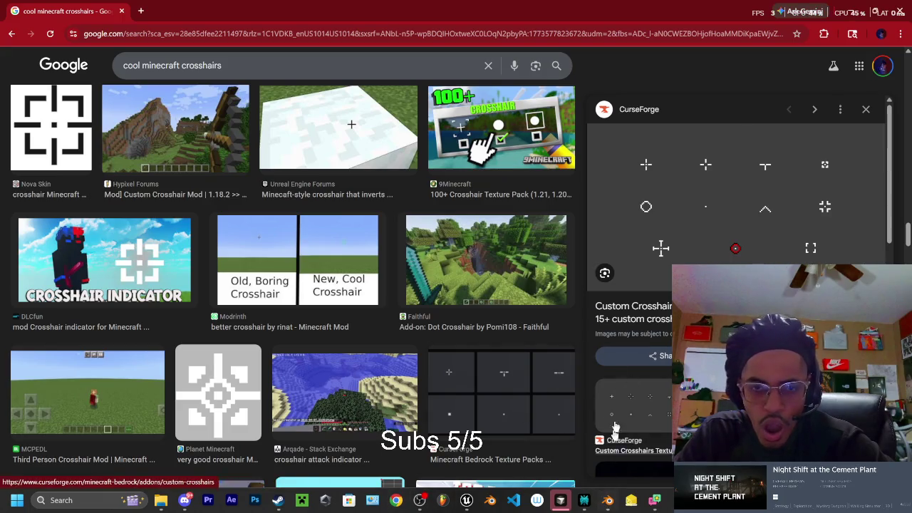
key("alt+Tab")
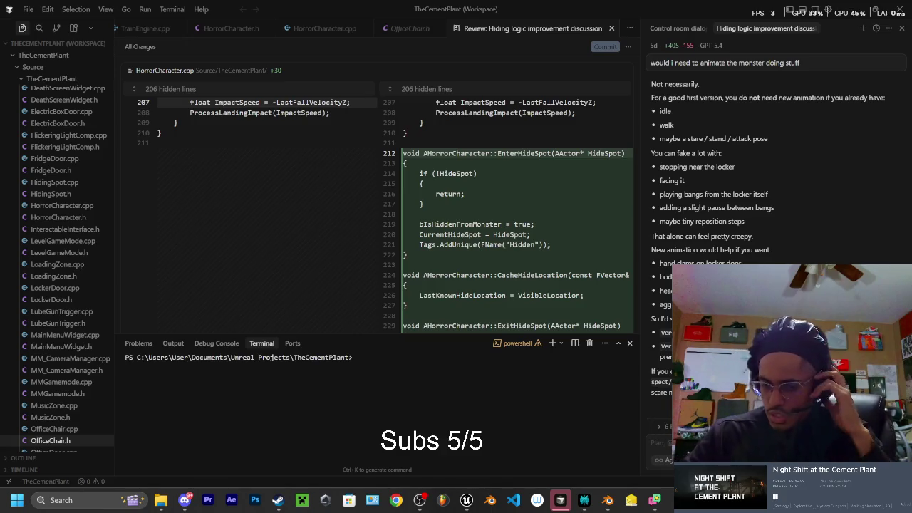
Step: Request the monster play its search animation at the search point, then run to the player's last location
type("i made")
key("BackSpace")
key("BackSpace")
key("BackSpace")
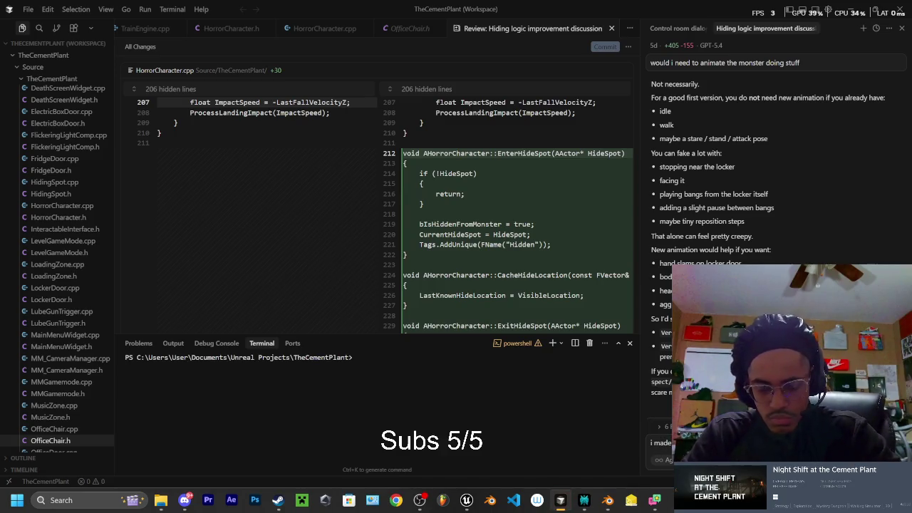
key("BackSpace")
key("BackSpace")
key("BackSpace")
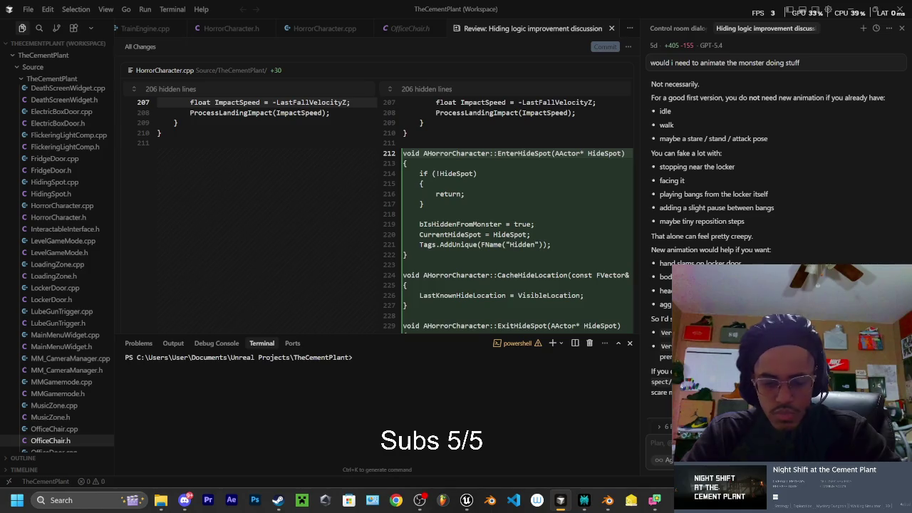
type("imade")
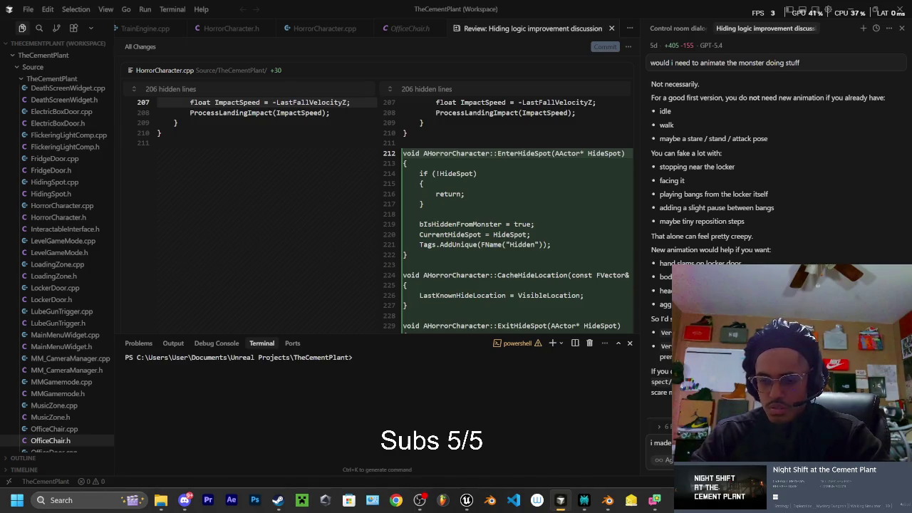
type("that an")
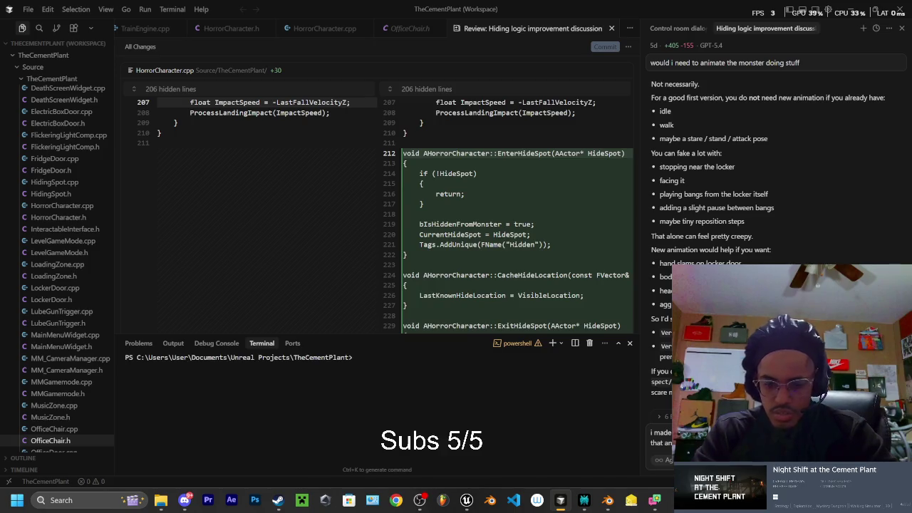
type("w")
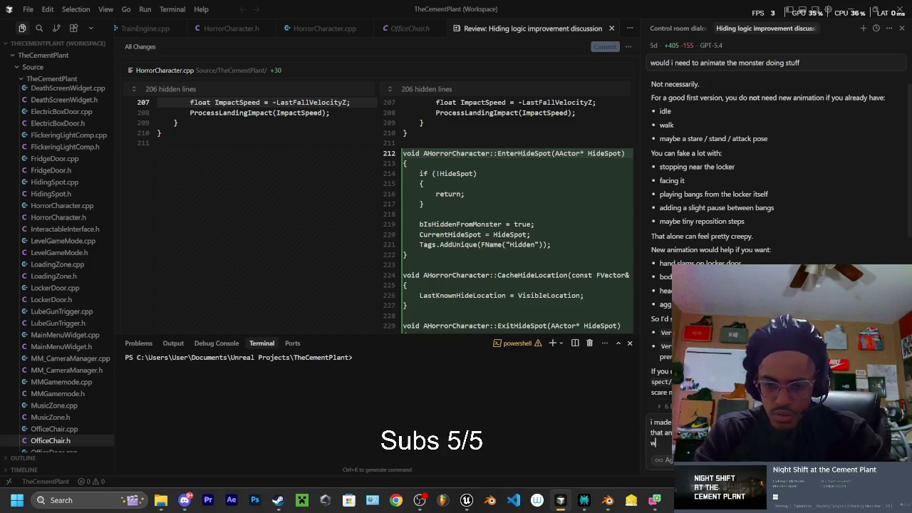
type("as at")
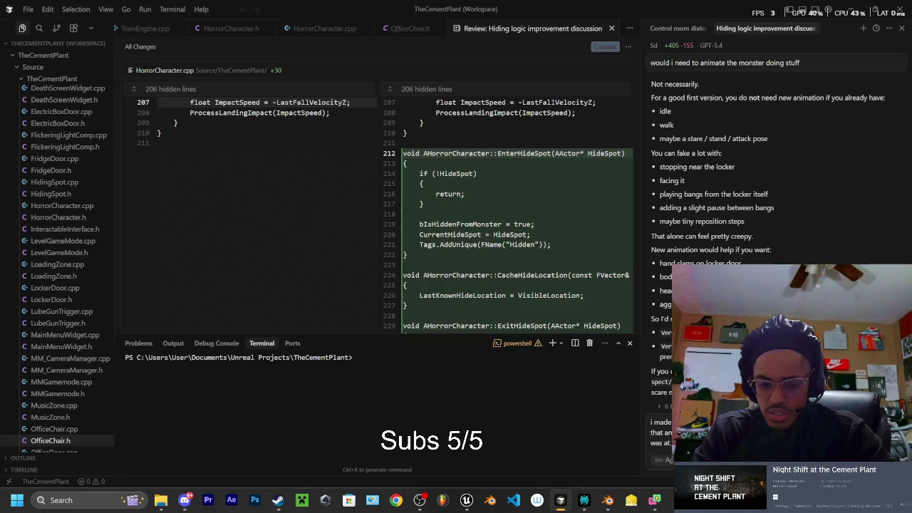
type("search")
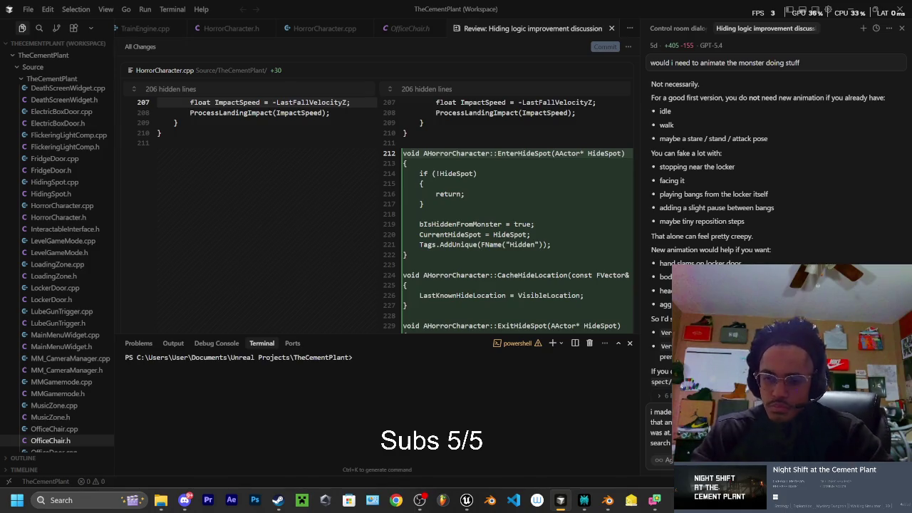
key("Return")
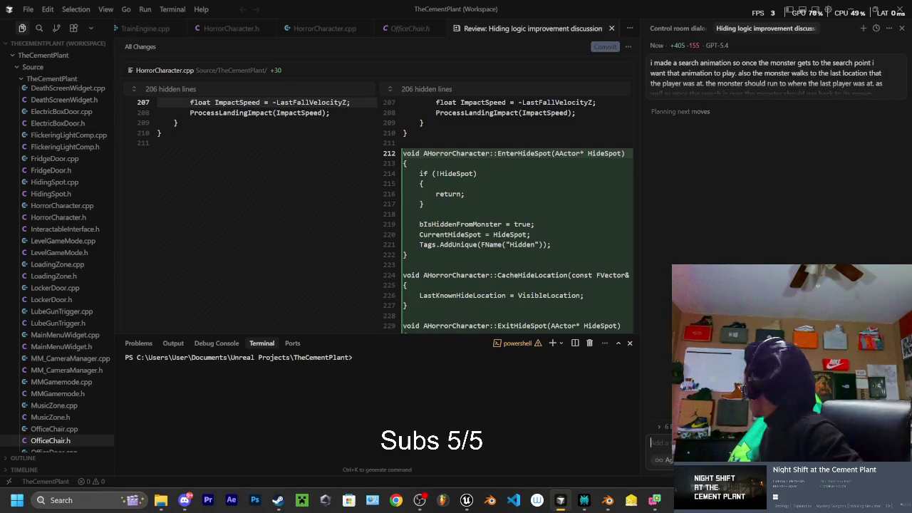